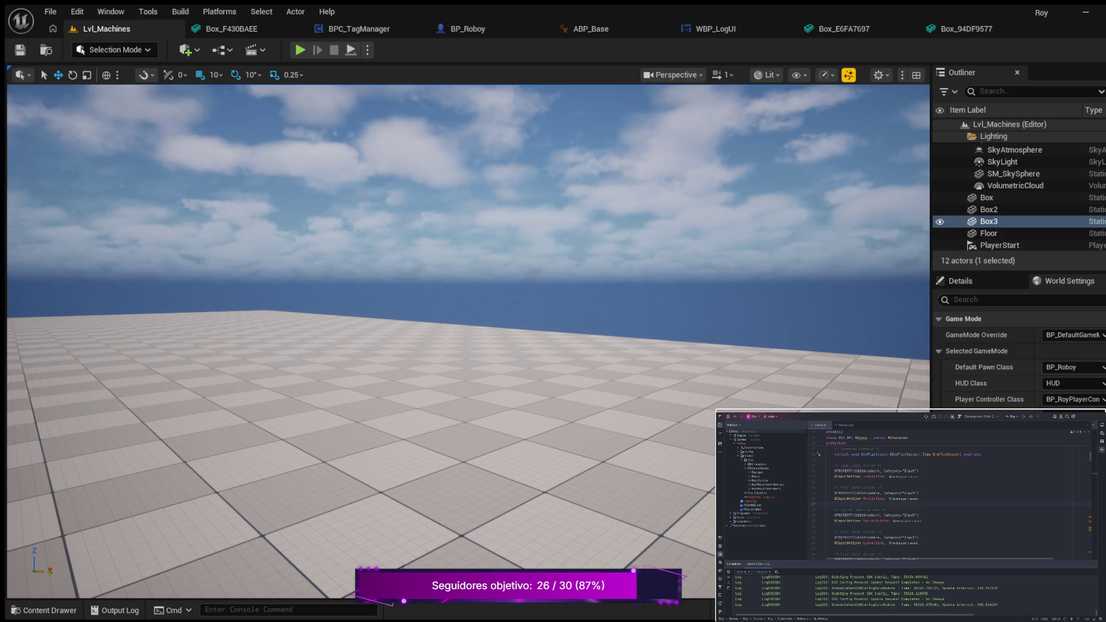
pyautogui.click(436, 282)
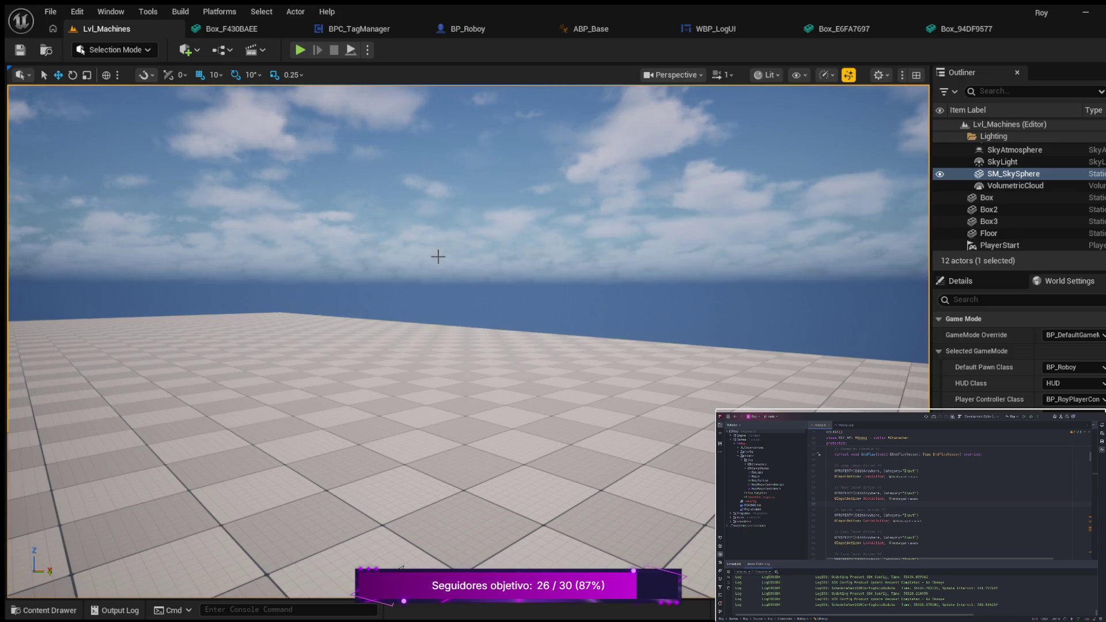
pyautogui.scroll(1, 464, 322)
pyautogui.moveTo(395, 376)
pyautogui.mouseDown()
pyautogui.moveTo(400, 472)
pyautogui.moveTo(386, 376)
pyautogui.mouseUp()
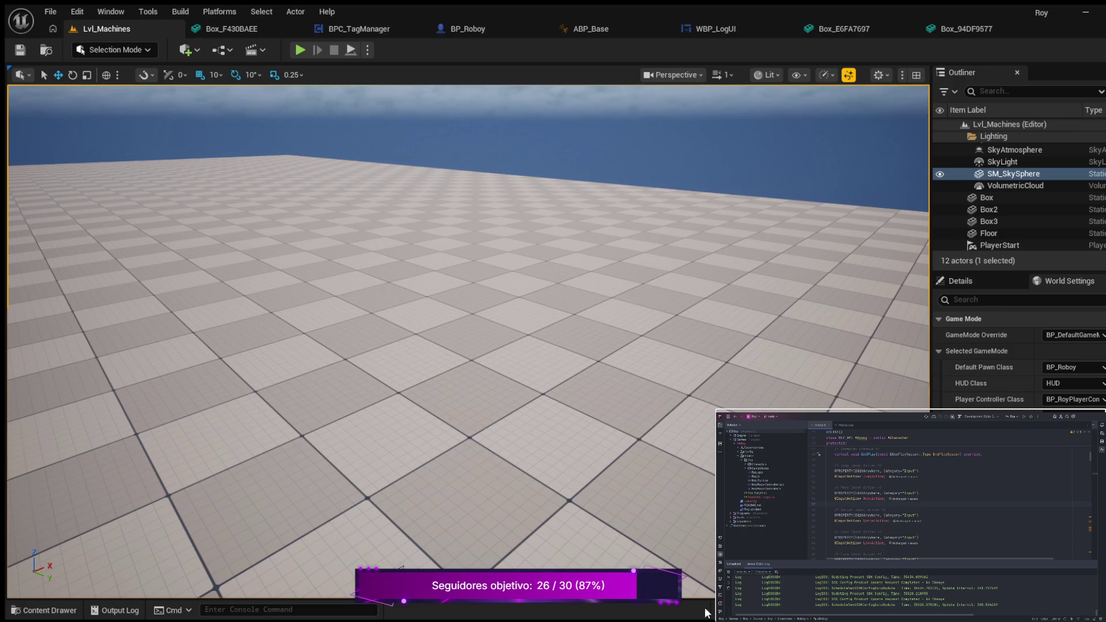
pyautogui.scroll(-7, 947, 491)
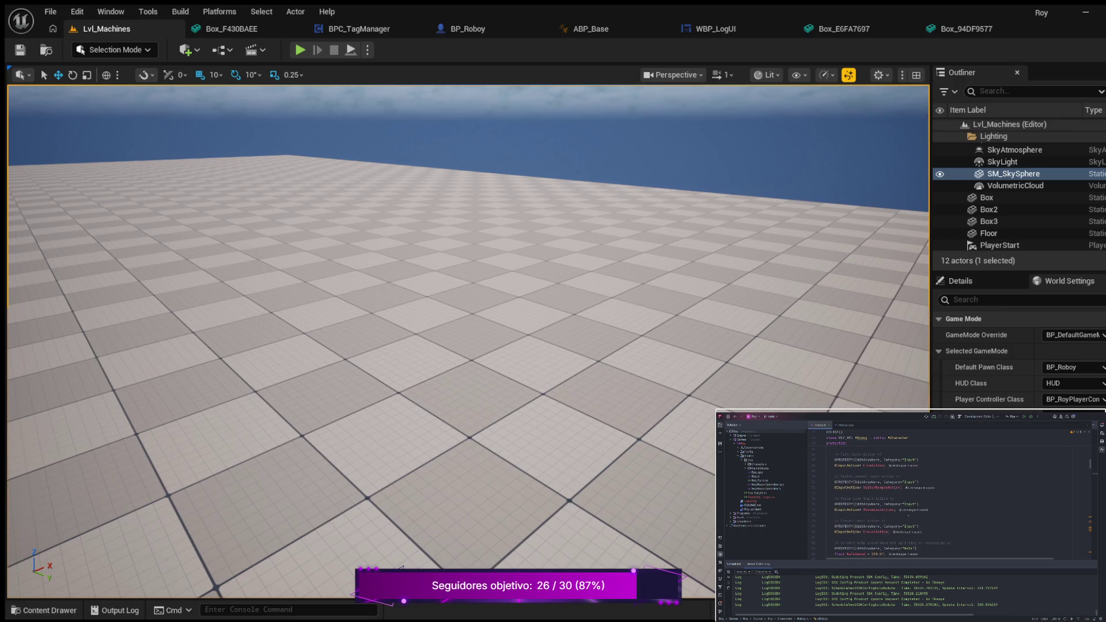
pyautogui.moveTo(930, 558); pyautogui.dragTo(929, 573)
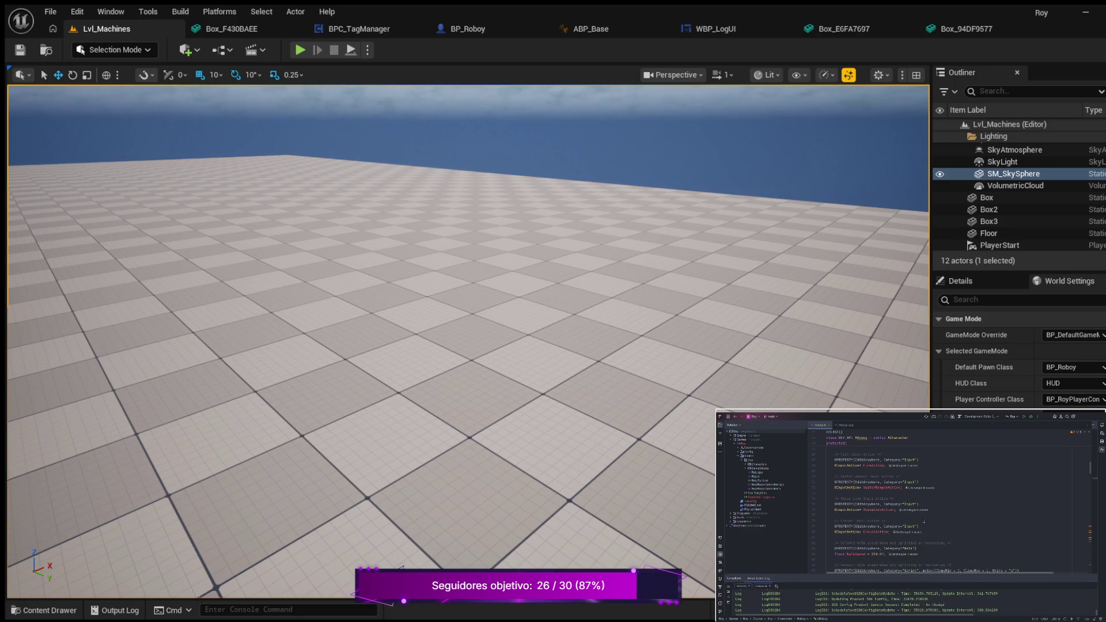
pyautogui.scroll(3, 917, 514)
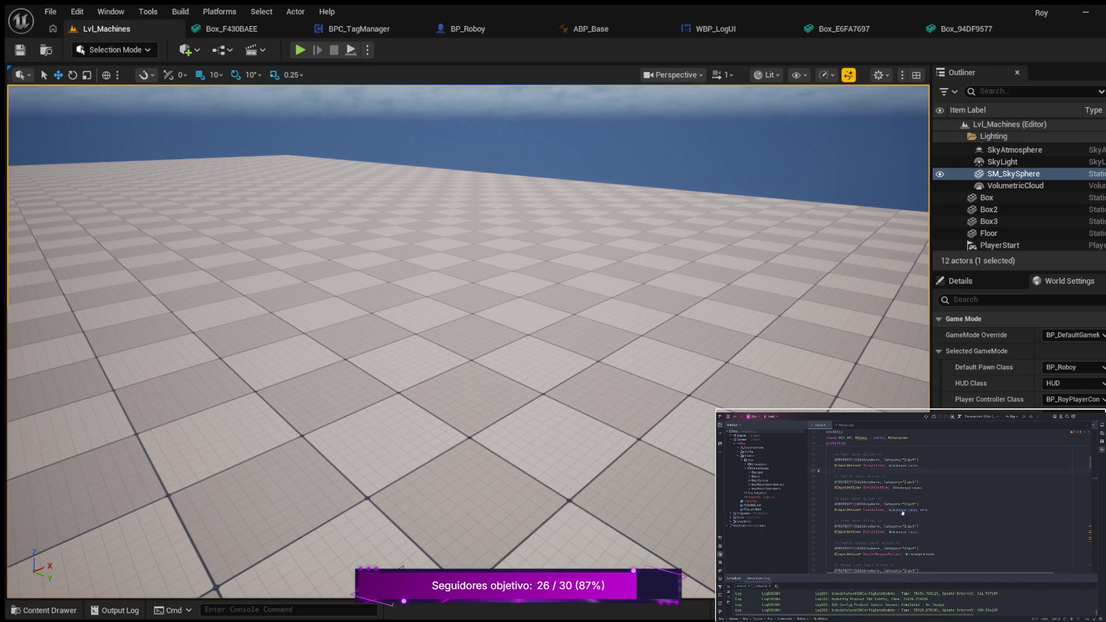
pyautogui.scroll(1, 898, 512)
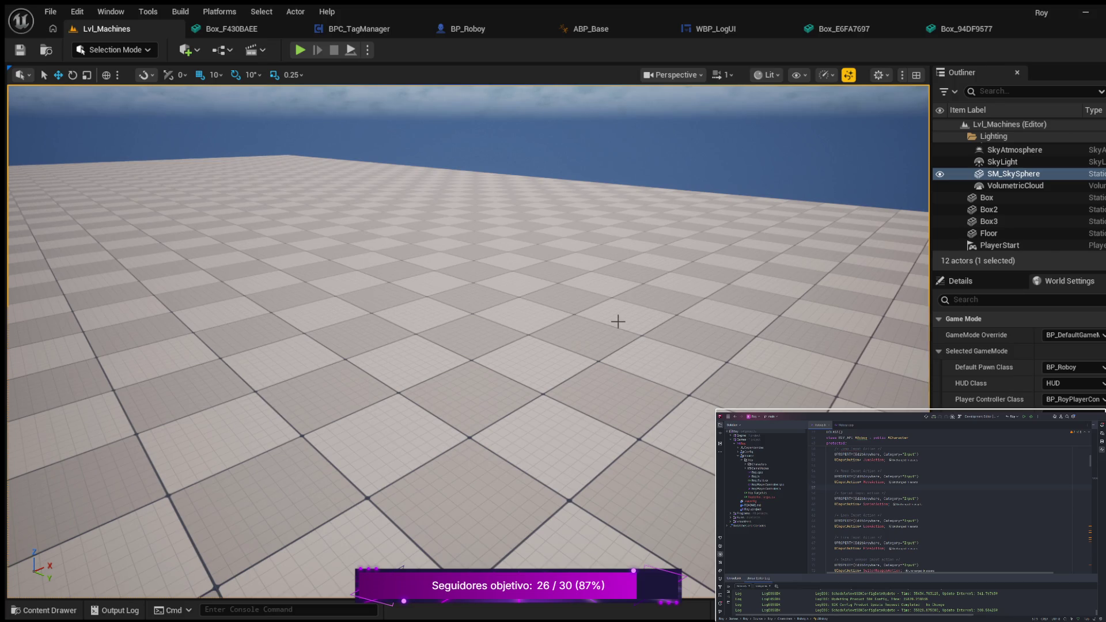
pyautogui.scroll(-2, 435, 286)
pyautogui.scroll(-2, 427, 288)
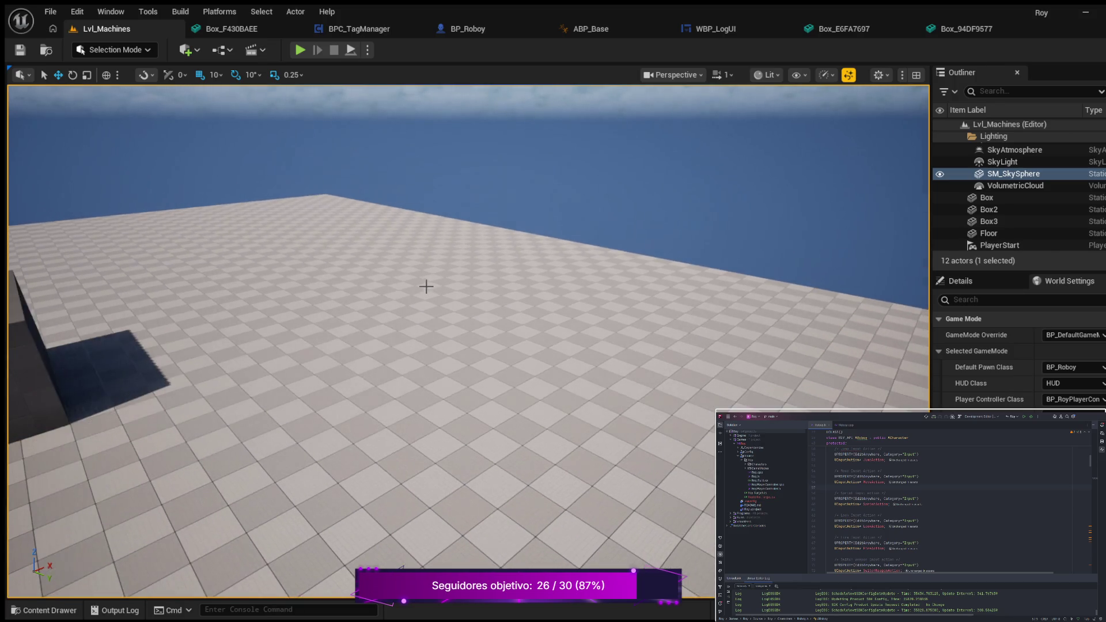
pyautogui.click(297, 51)
pyautogui.press('w')
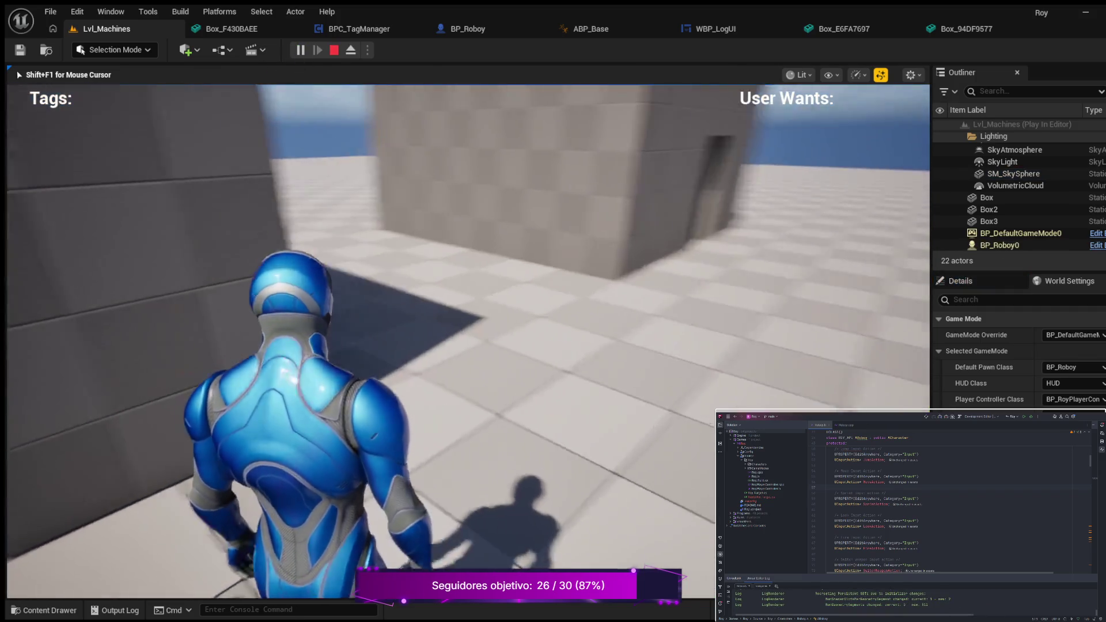
pyautogui.press('w')
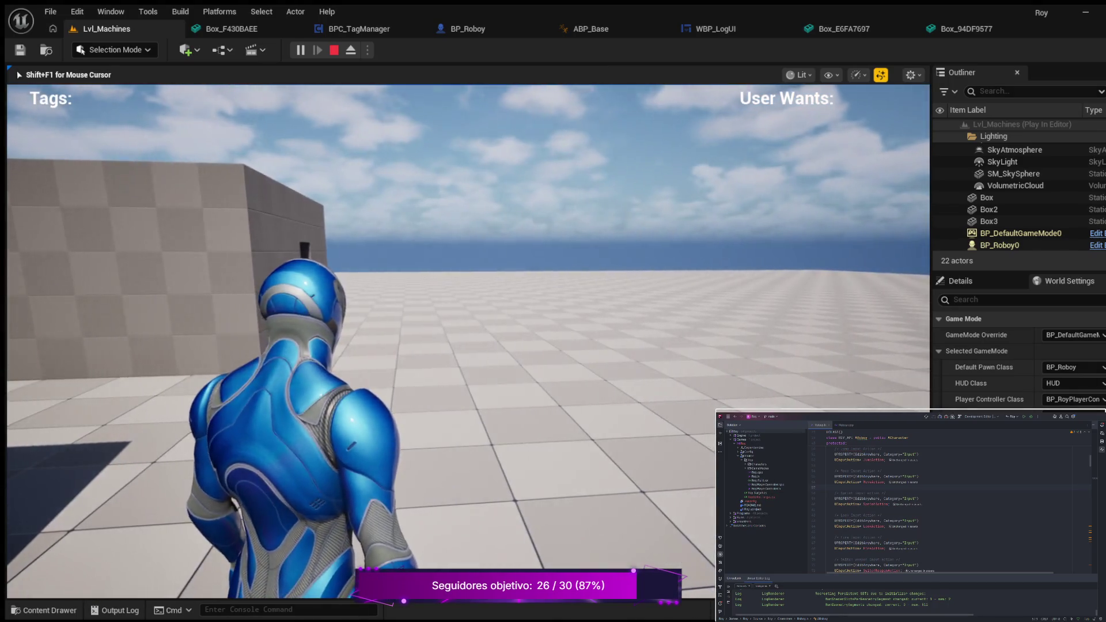
pyautogui.press('w')
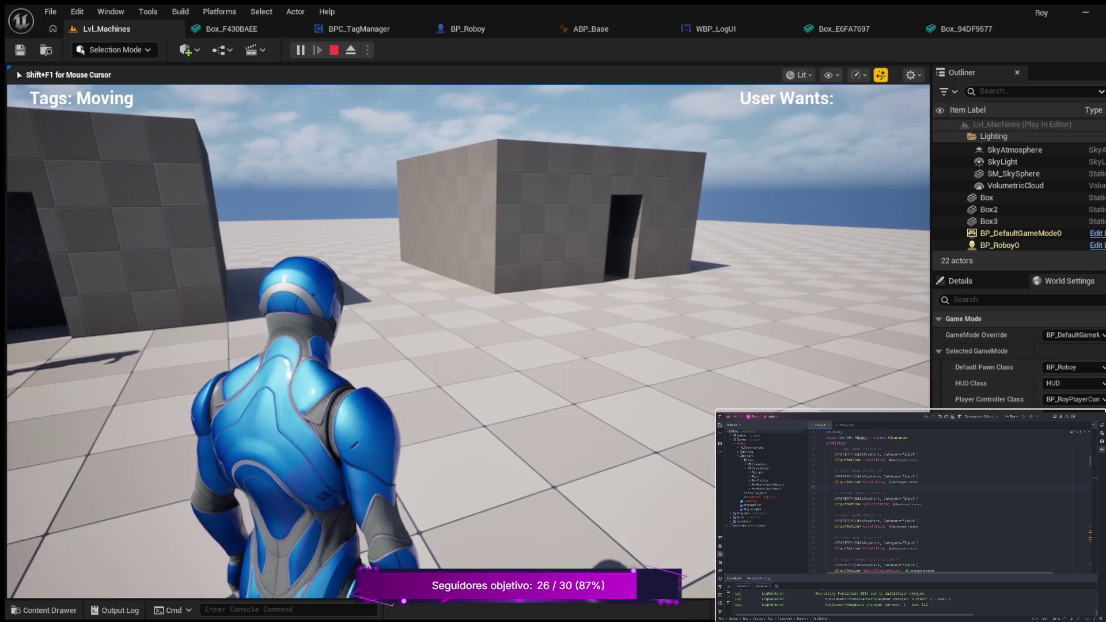
pyautogui.press('c')
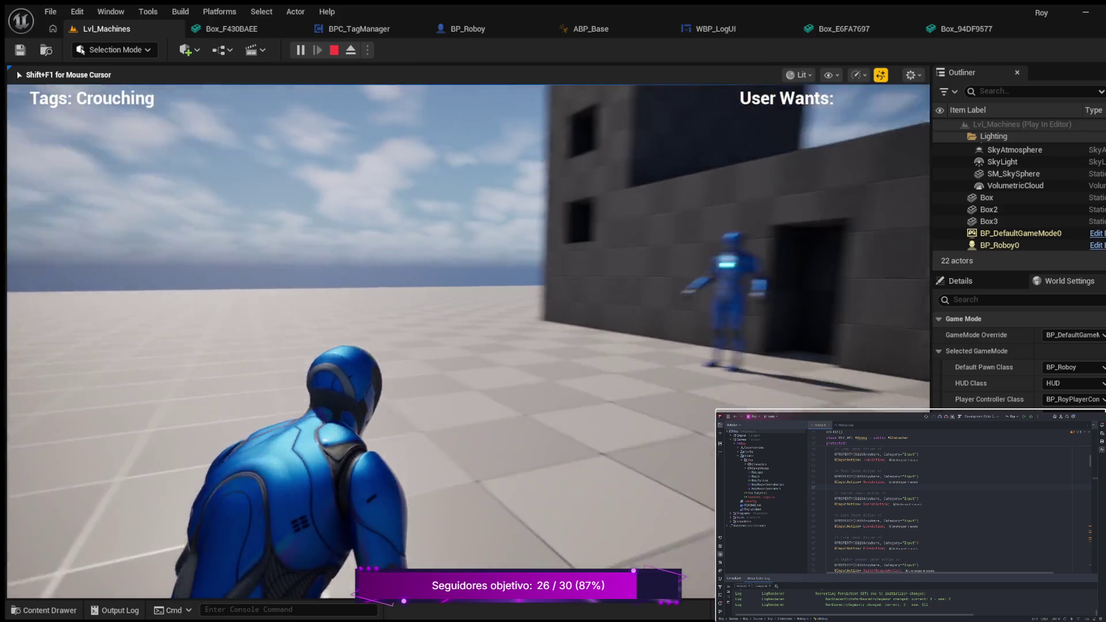
pyautogui.press('shift')
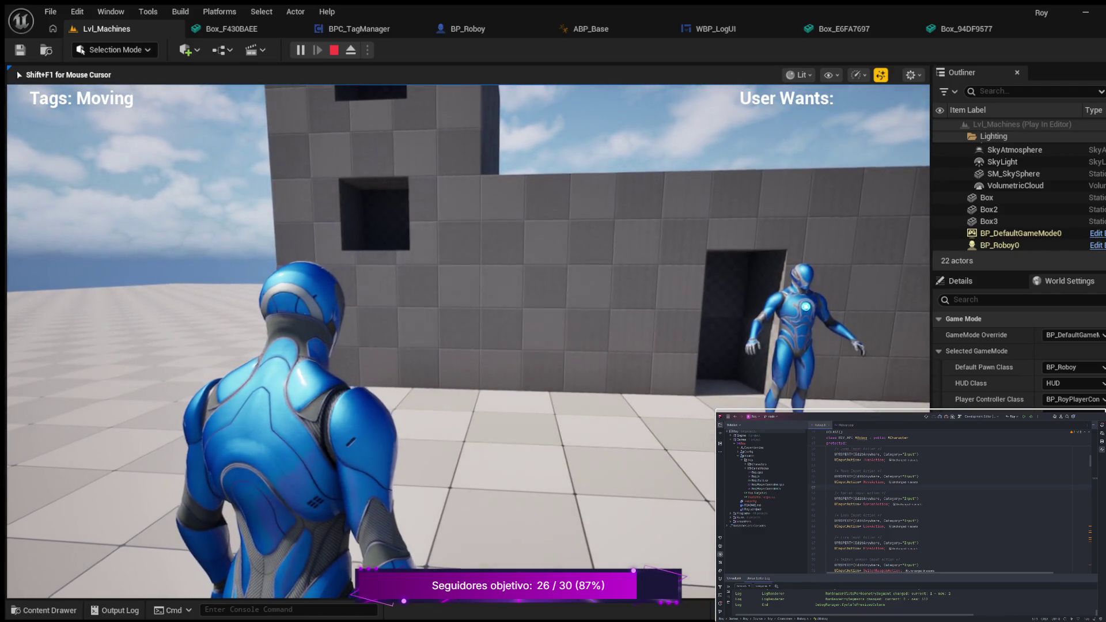
pyautogui.press('w')
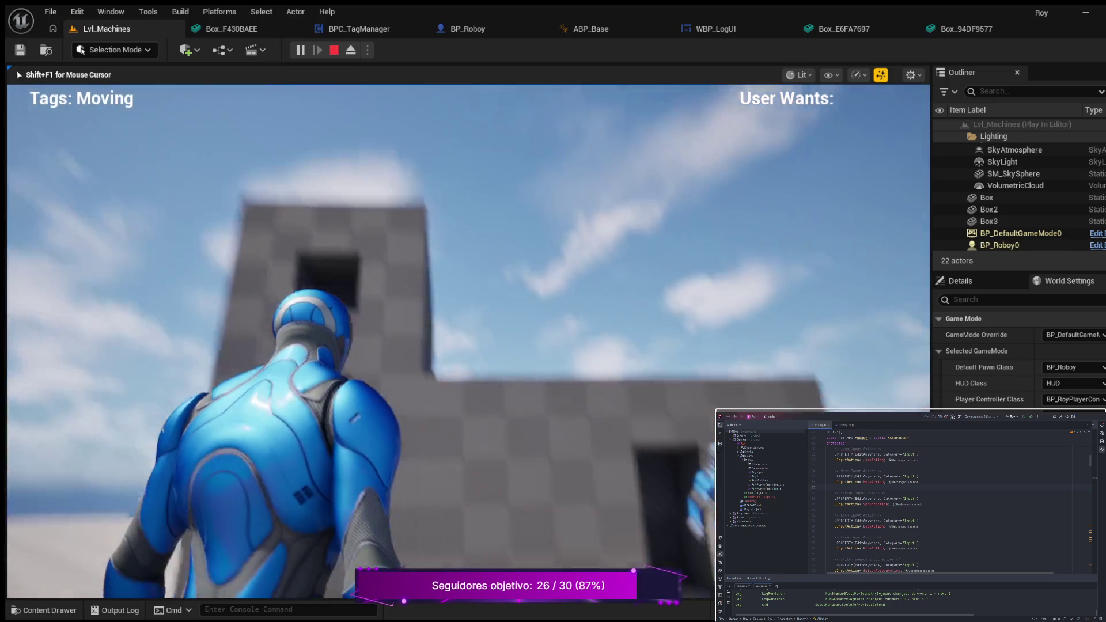
pyautogui.press('w')
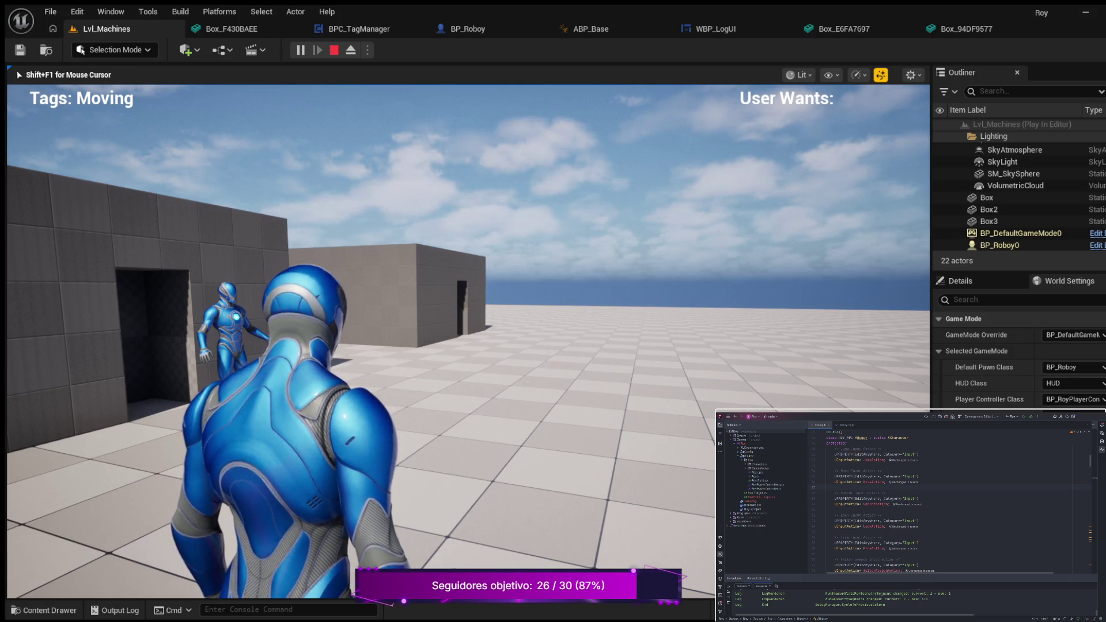
pyautogui.press('Escape')
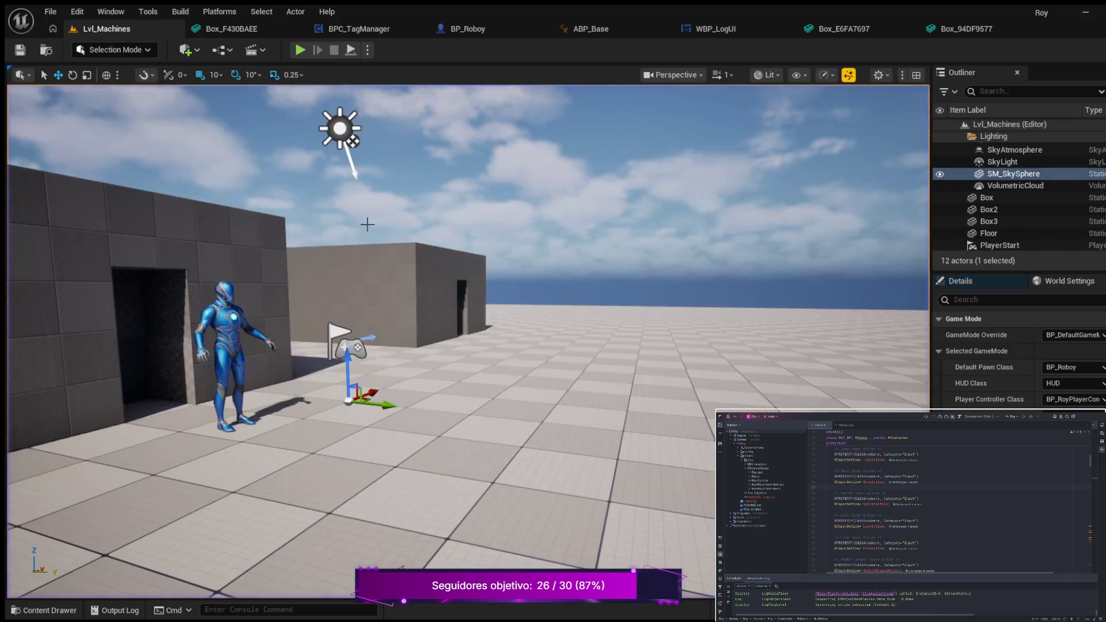
# Orbit toward the two-storey building and switch the editor to Modeling Mode with Shift+5.
pyautogui.moveTo(465, 288)
pyautogui.mouseDown()
pyautogui.moveTo(334, 294)
pyautogui.moveTo(323, 299)
pyautogui.moveTo(322, 357)
pyautogui.moveTo(322, 288)
pyautogui.moveTo(323, 311)
pyautogui.moveTo(242, 211)
pyautogui.mouseUp()
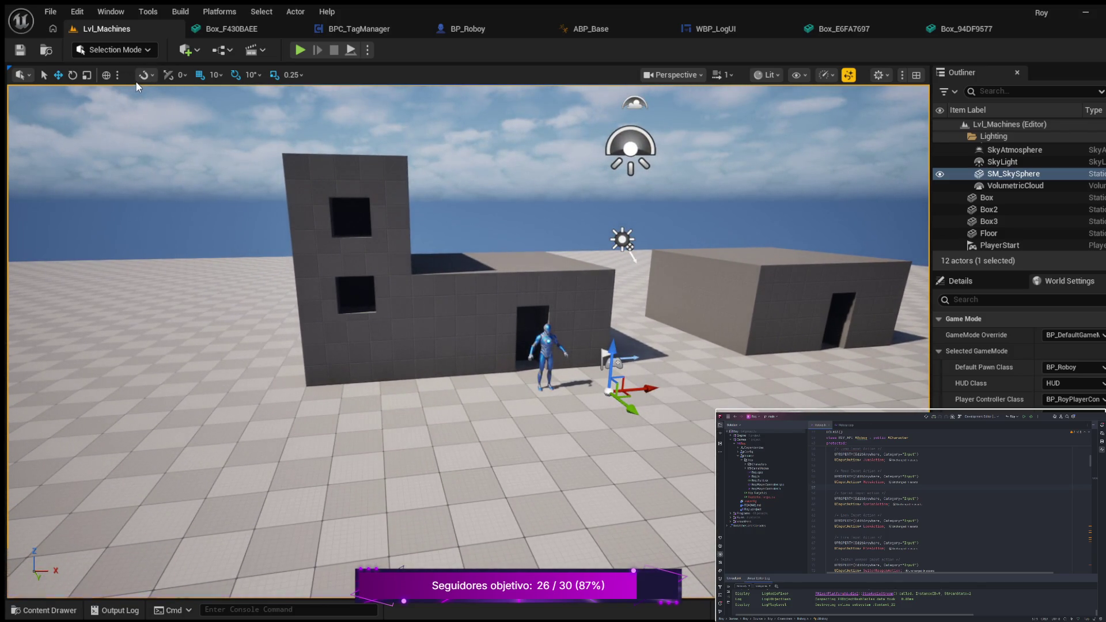
pyautogui.hotkey('shift', '5')
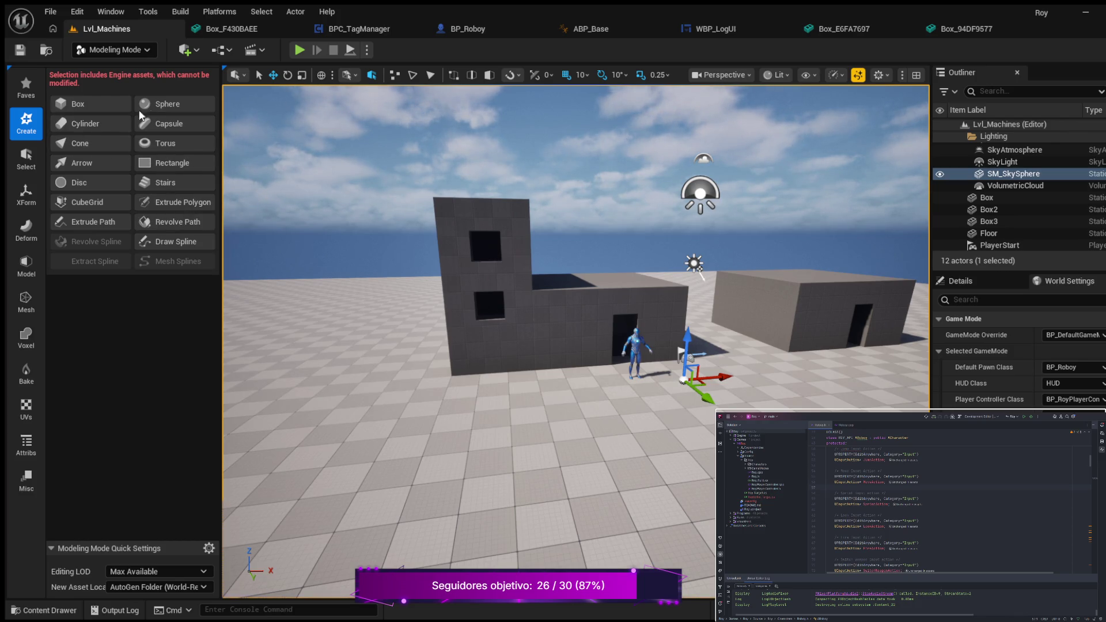
# Create a 600×600×300 box, Box4, on the floor beside the two-storey building.
pyautogui.scroll(-1, 452, 255)
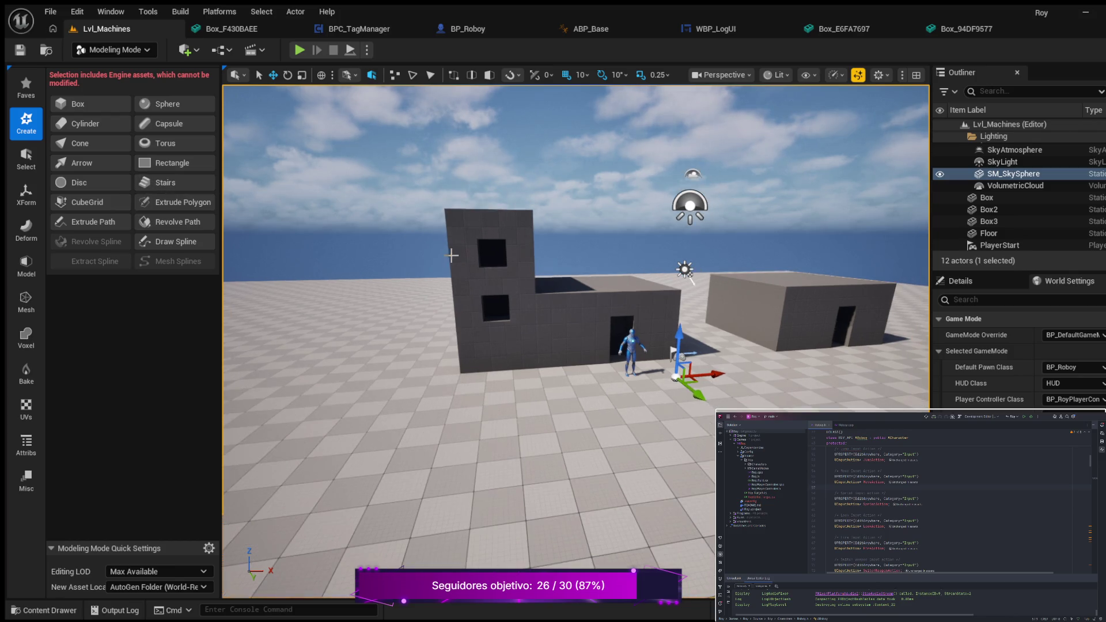
pyautogui.moveTo(389, 287); pyautogui.dragTo(732, 318)
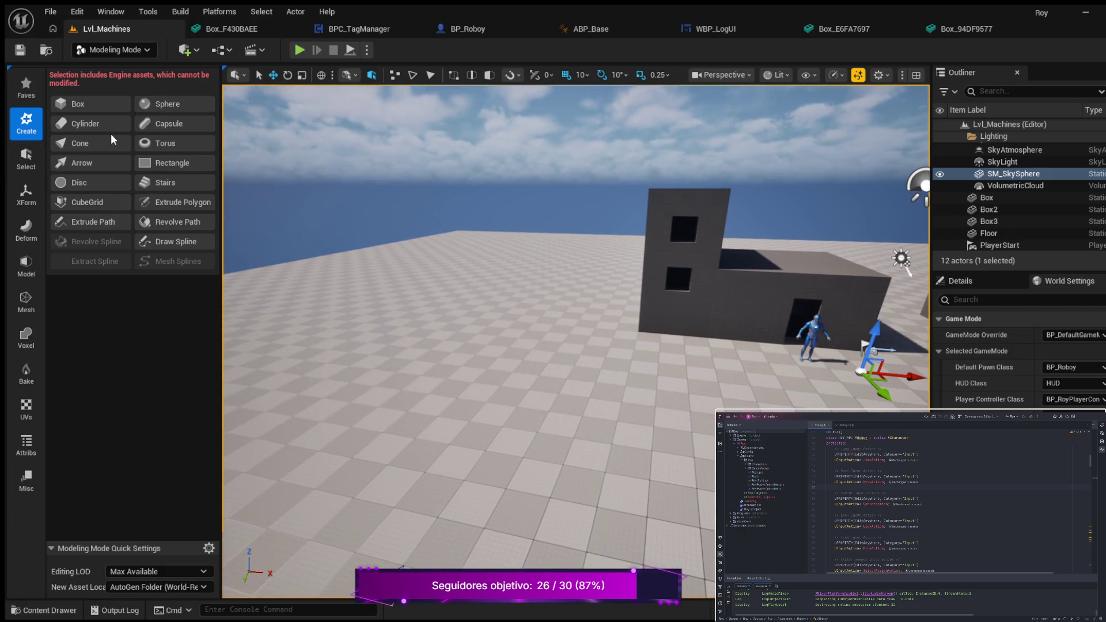
pyautogui.click(89, 107)
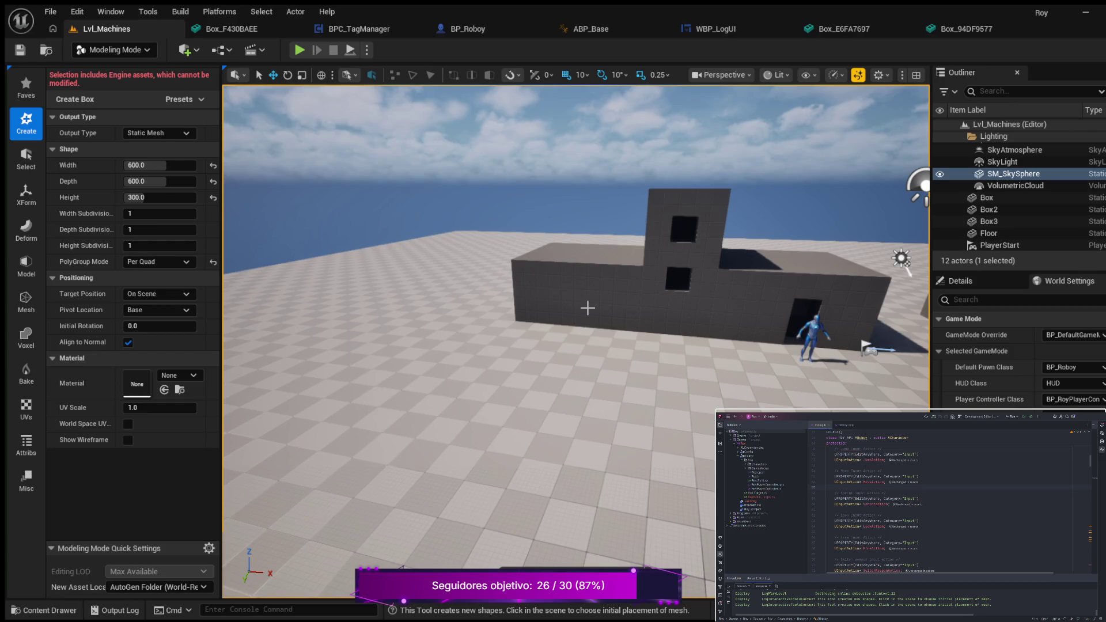
pyautogui.click(587, 308)
pyautogui.moveTo(431, 326)
pyautogui.mouseDown()
pyautogui.moveTo(334, 320)
pyautogui.moveTo(429, 326)
pyautogui.moveTo(337, 326)
pyautogui.moveTo(372, 326)
pyautogui.mouseUp()
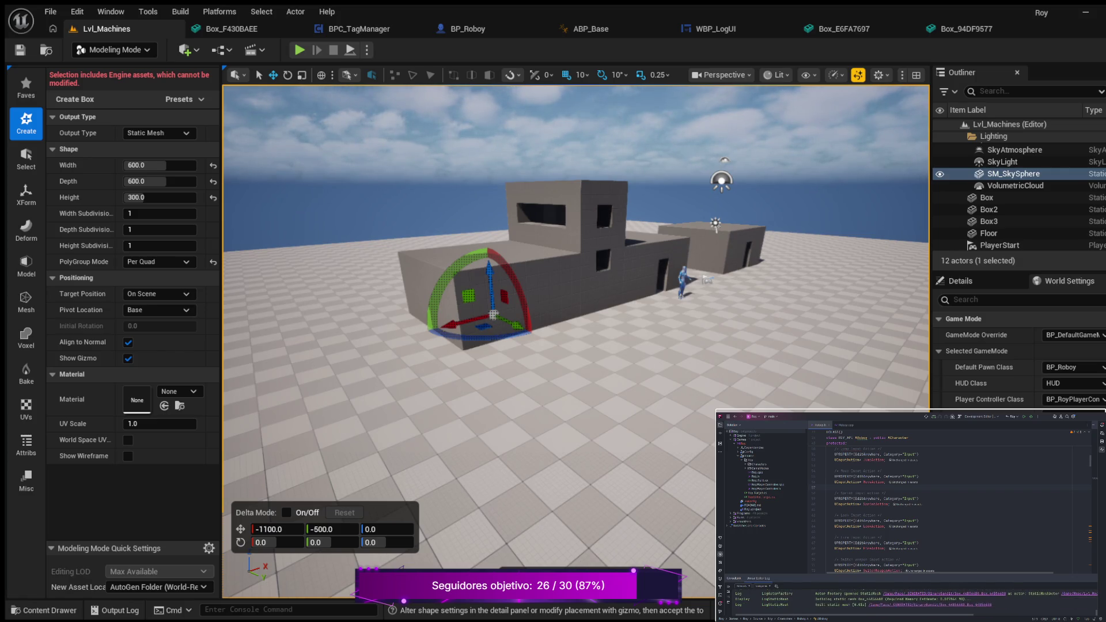
pyautogui.press('Return')
pyautogui.moveTo(459, 357); pyautogui.dragTo(545, 339)
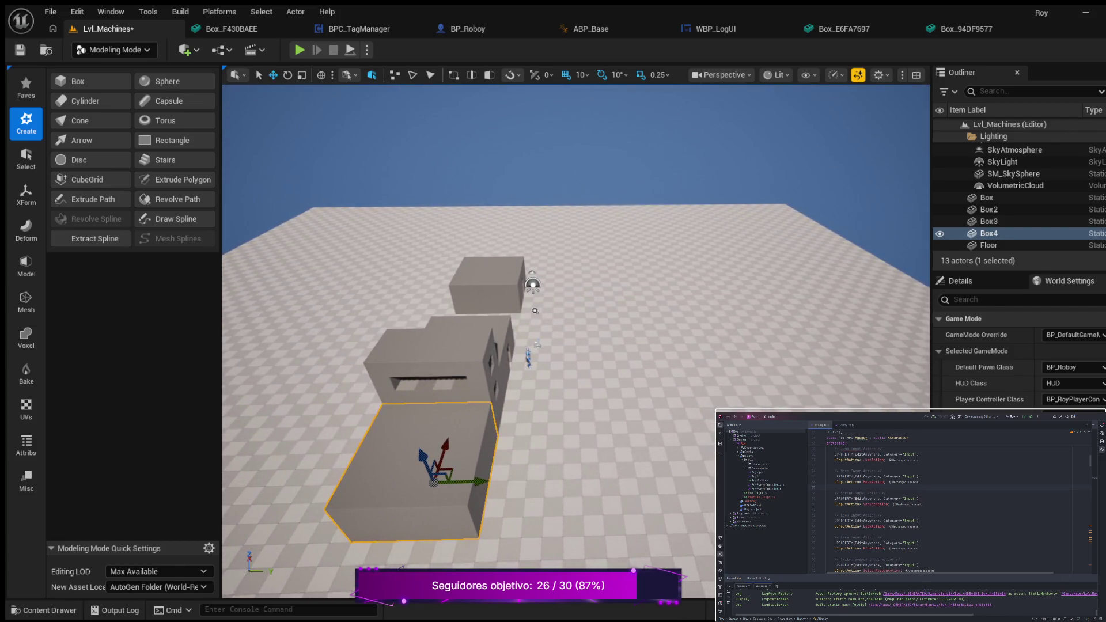
# Tilt the view down over the boxes and save the level.
pyautogui.moveTo(436, 346); pyautogui.dragTo(439, 346)
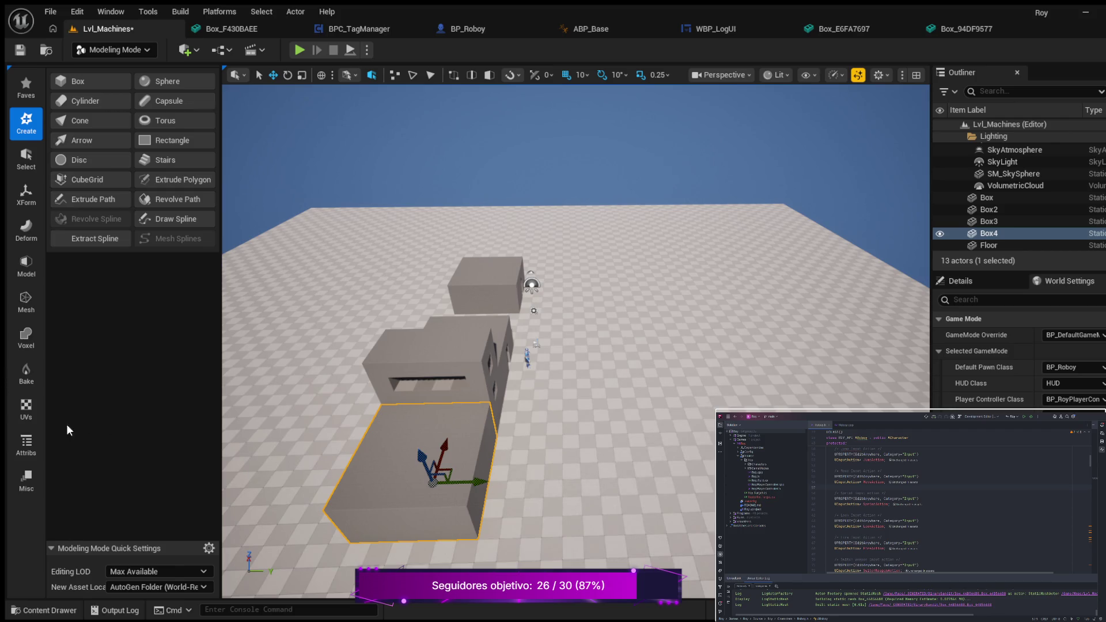
pyautogui.moveTo(511, 382)
pyautogui.mouseDown()
pyautogui.moveTo(490, 437)
pyautogui.moveTo(467, 435)
pyautogui.moveTo(489, 430)
pyautogui.moveTo(534, 387)
pyautogui.mouseUp()
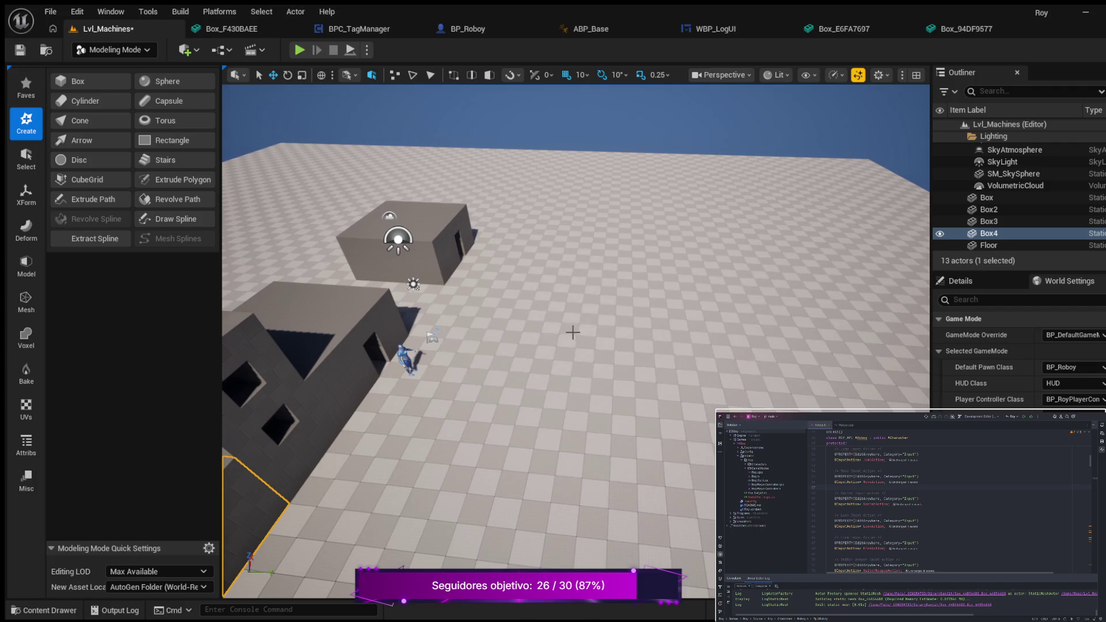
pyautogui.click(20, 49)
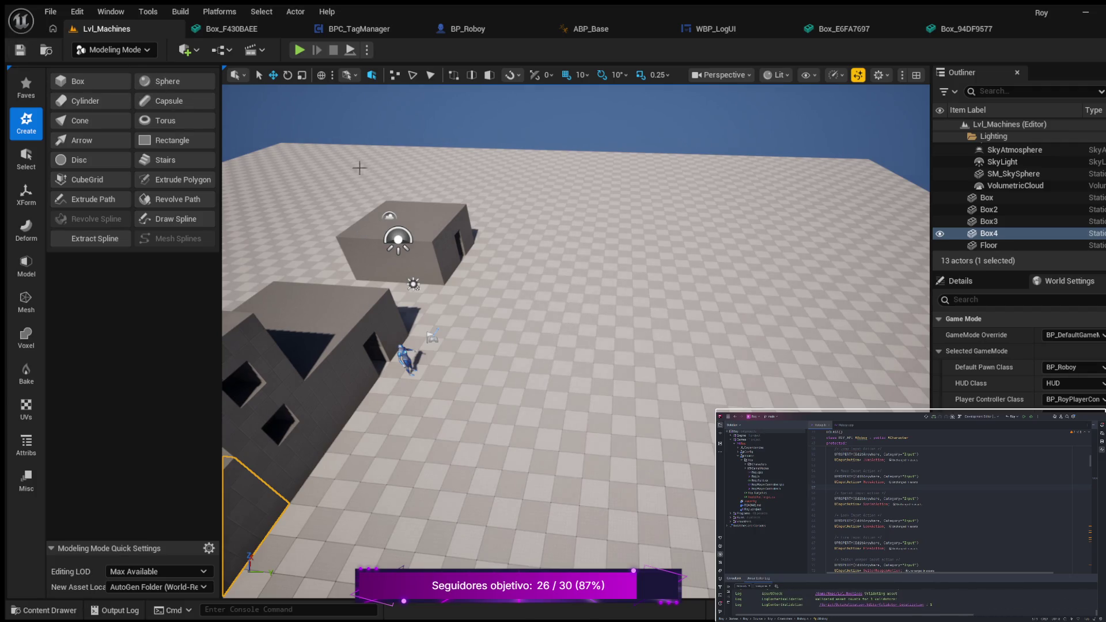
# Zoom and orbit toward the block buildings and select the upper block, Box2.
pyautogui.moveTo(595, 306); pyautogui.dragTo(591, 291)
pyautogui.moveTo(449, 250); pyautogui.dragTo(446, 249)
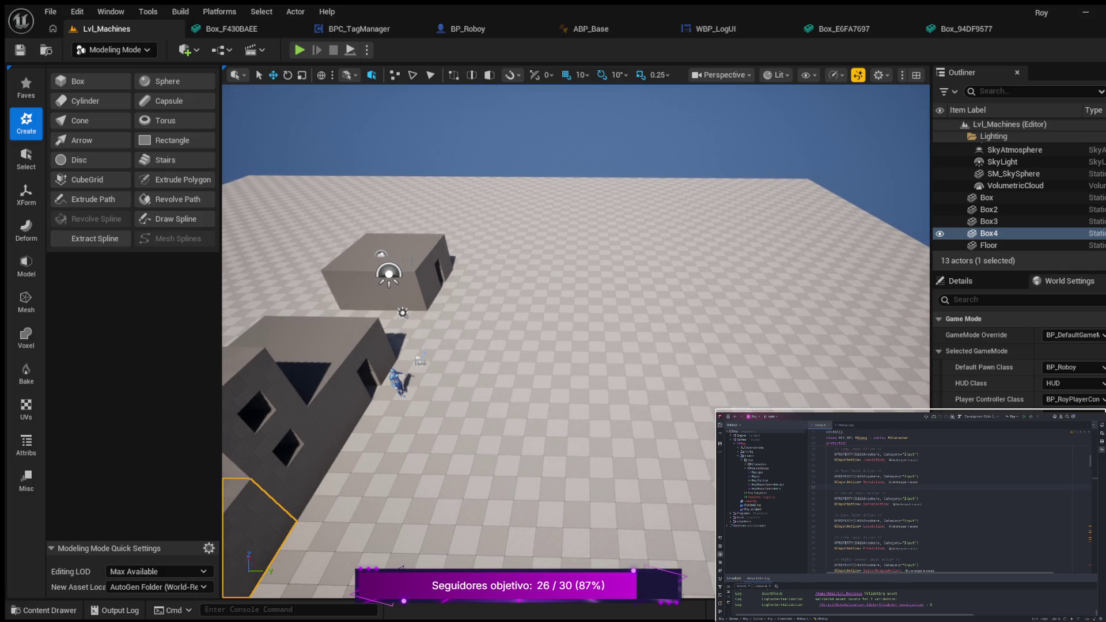
pyautogui.scroll(-5, 449, 261)
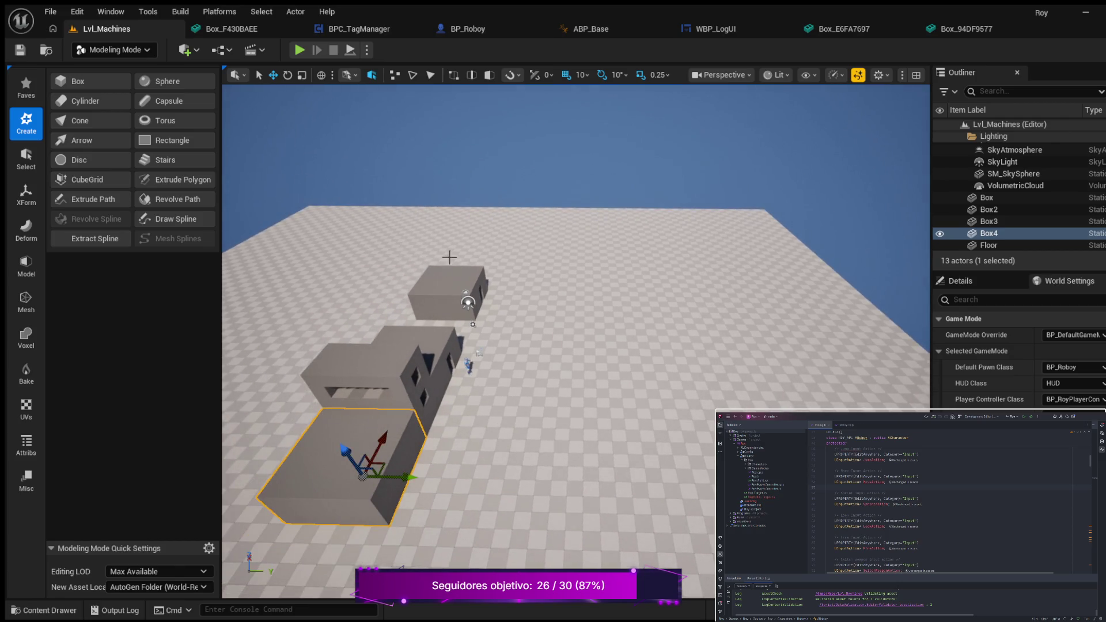
pyautogui.scroll(-8, 450, 257)
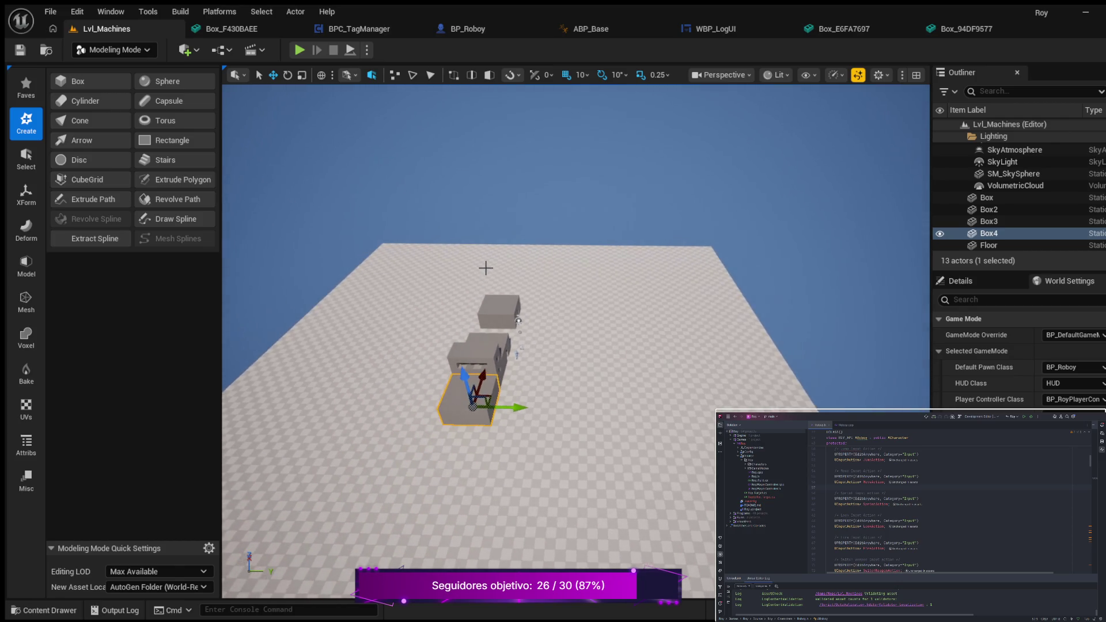
pyautogui.scroll(-6, 486, 268)
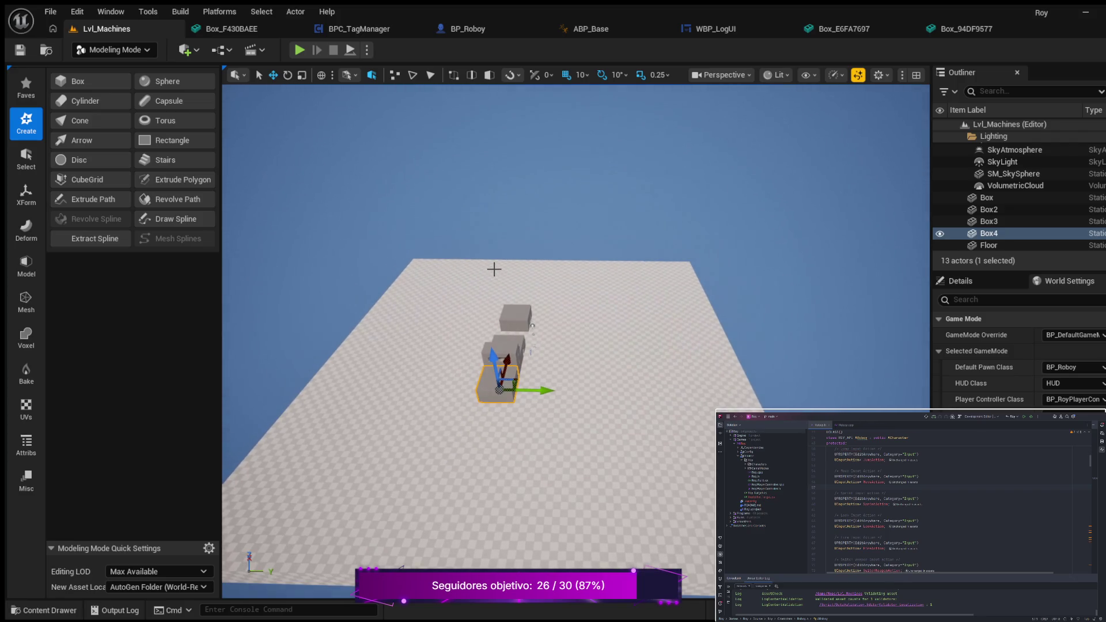
pyautogui.moveTo(486, 268)
pyautogui.mouseDown()
pyautogui.moveTo(415, 269)
pyautogui.moveTo(429, 269)
pyautogui.mouseUp()
pyautogui.scroll(5, 607, 288)
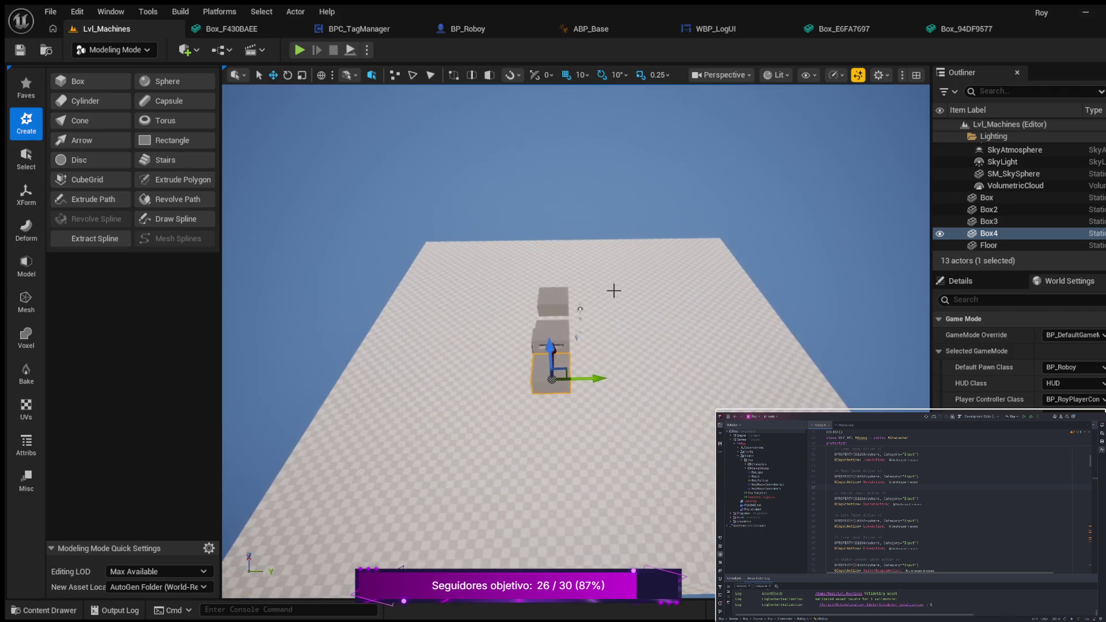
pyautogui.scroll(8, 620, 288)
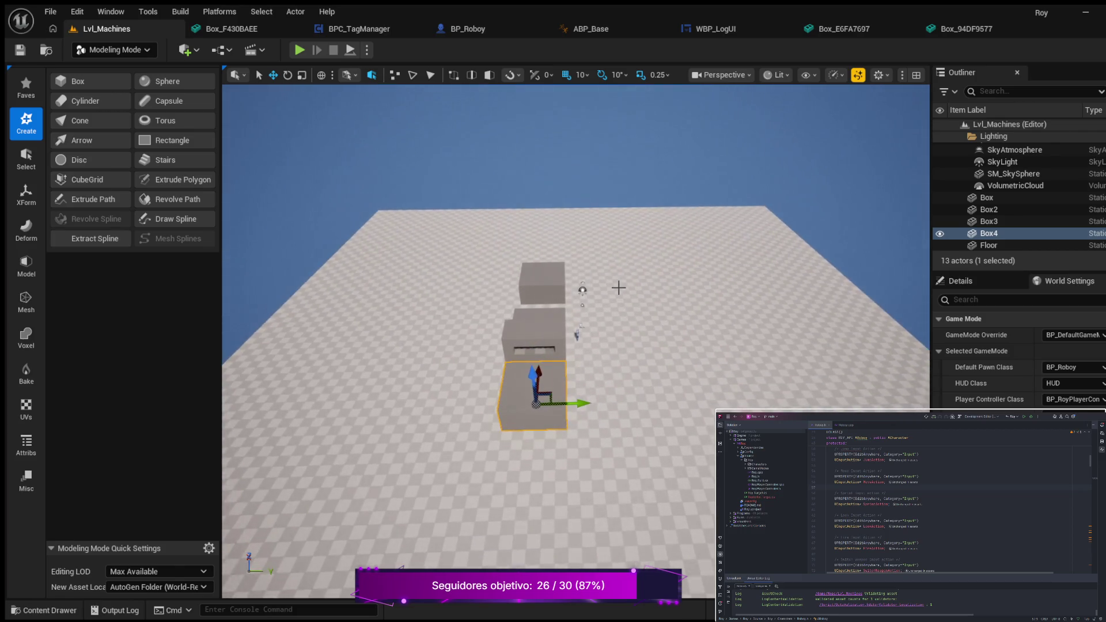
pyautogui.scroll(6, 615, 287)
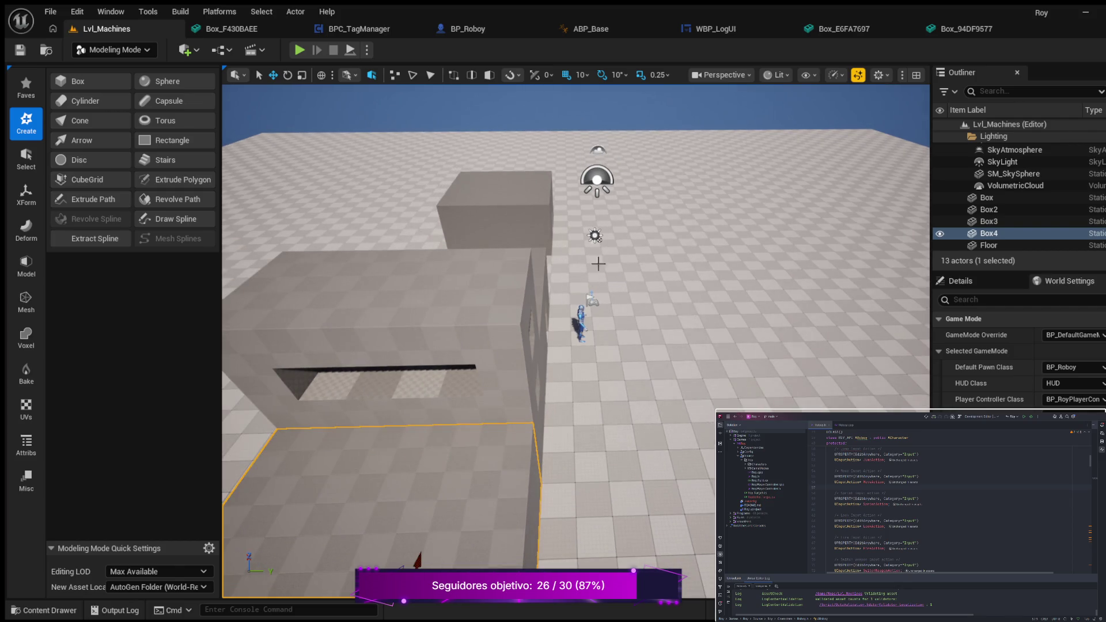
pyautogui.moveTo(617, 276)
pyautogui.mouseDown()
pyautogui.moveTo(674, 270)
pyautogui.moveTo(627, 267)
pyautogui.mouseUp()
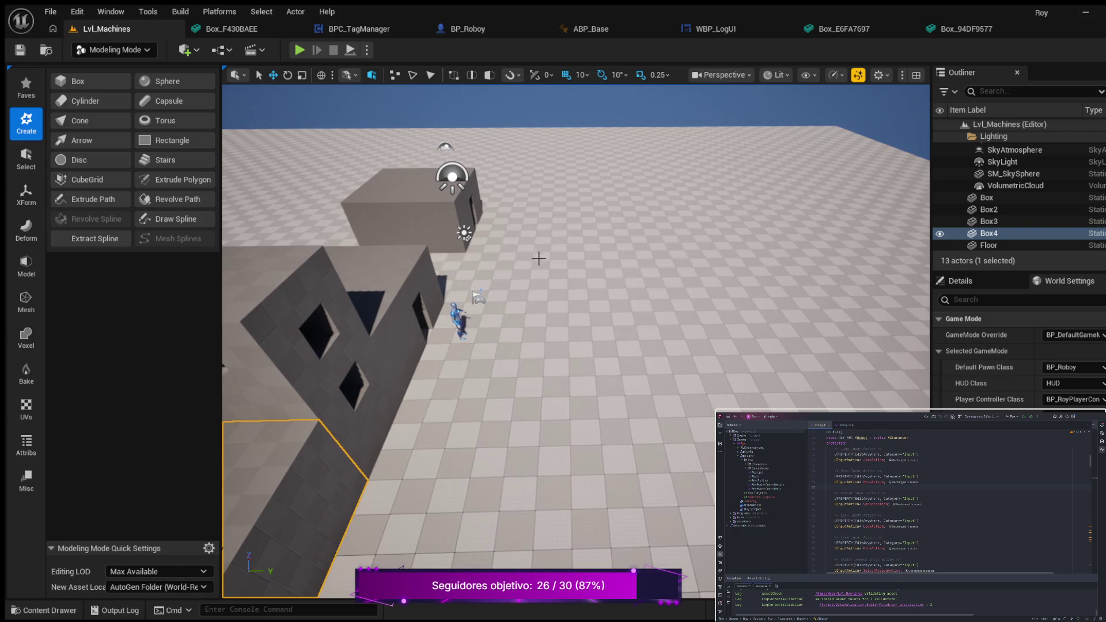
pyautogui.scroll(-3, 552, 261)
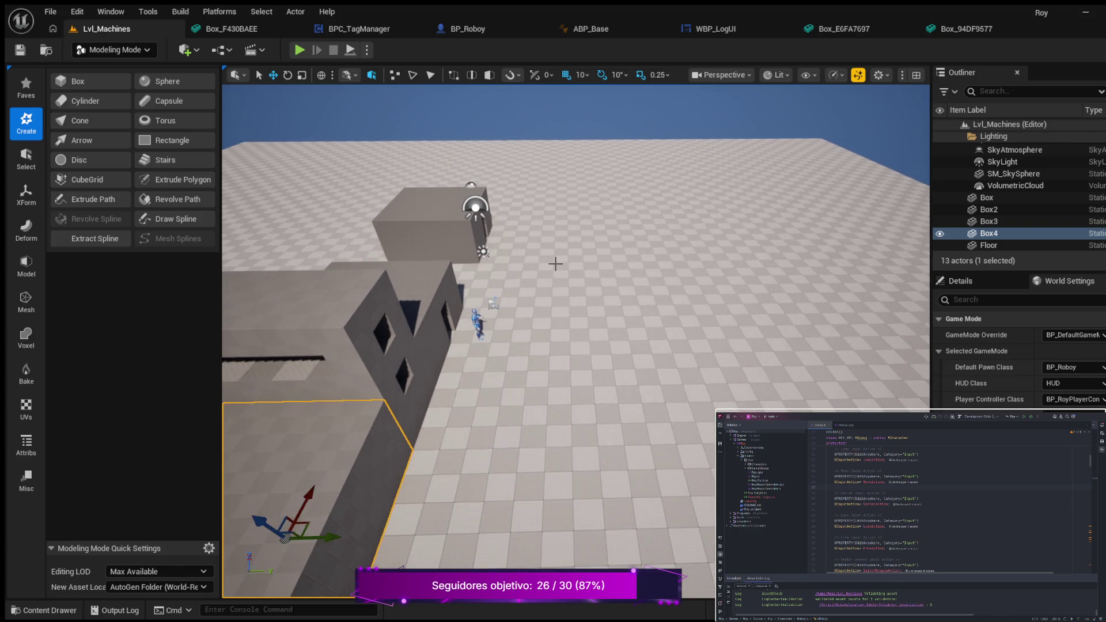
pyautogui.click(378, 319)
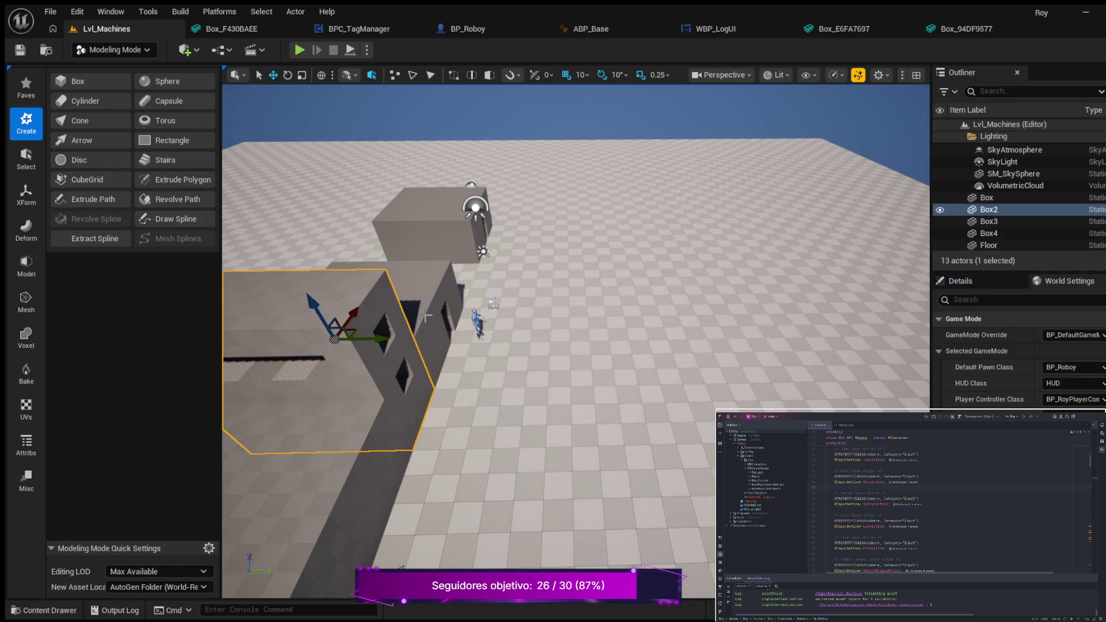
# Duplicate Box2 into Box5 and move the copy right across the floor.
pyautogui.hotkey('ctrl', 'd')
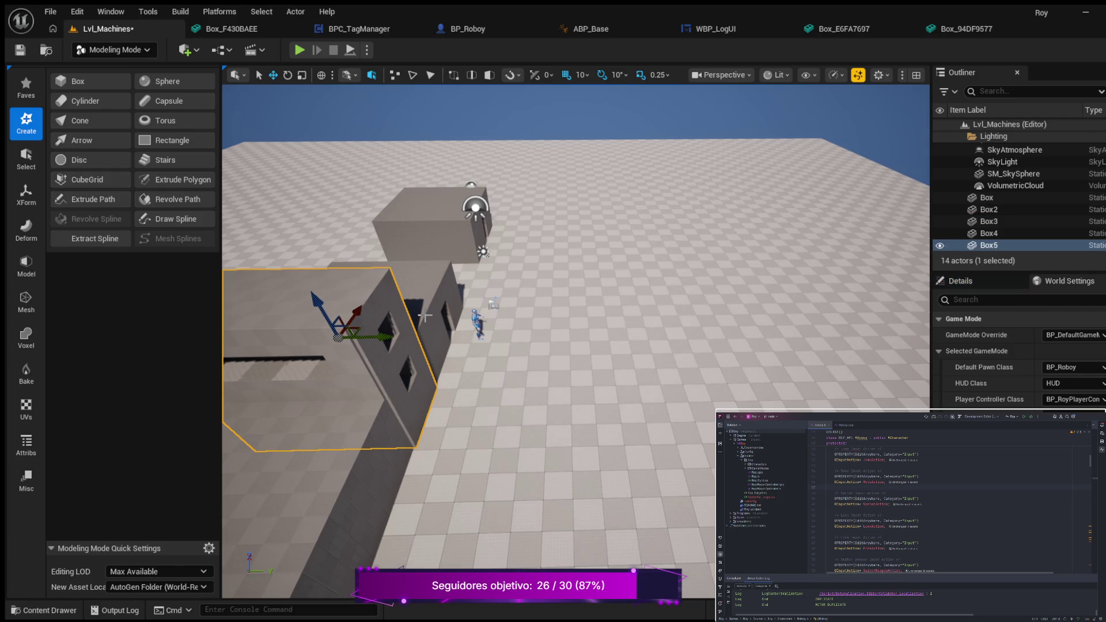
pyautogui.moveTo(512, 356)
pyautogui.mouseDown()
pyautogui.moveTo(735, 382)
pyautogui.moveTo(265, 422)
pyautogui.mouseUp()
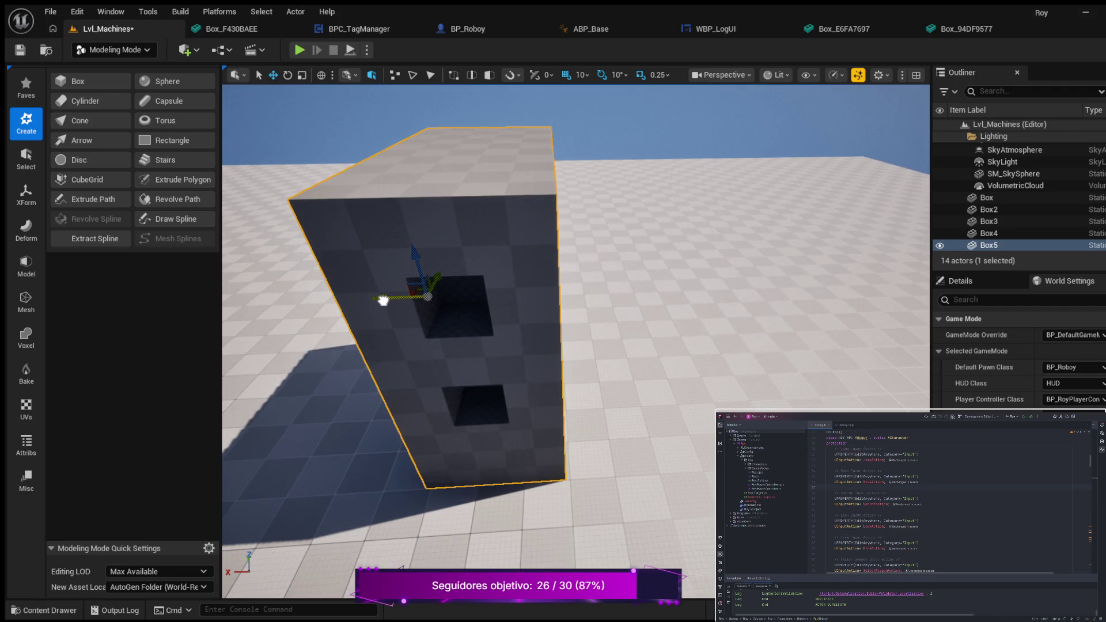
pyautogui.moveTo(383, 300); pyautogui.dragTo(385, 300)
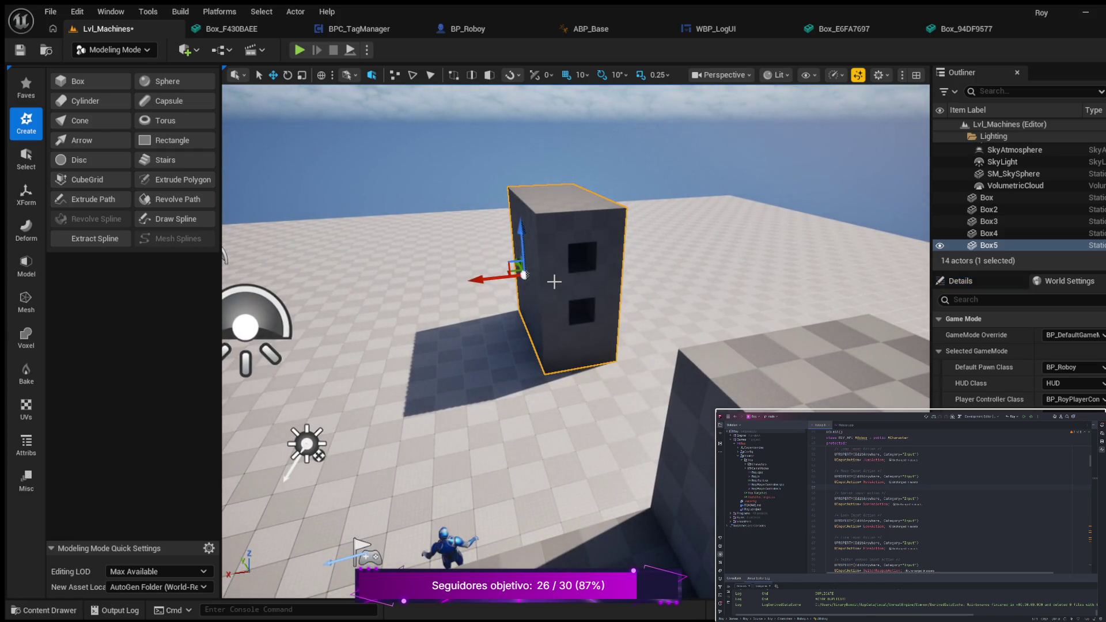
# Duplicate again as Box6, place it beside Box5 and rotate it 140° about its vertical axis.
pyautogui.hotkey('ctrl', 'd')
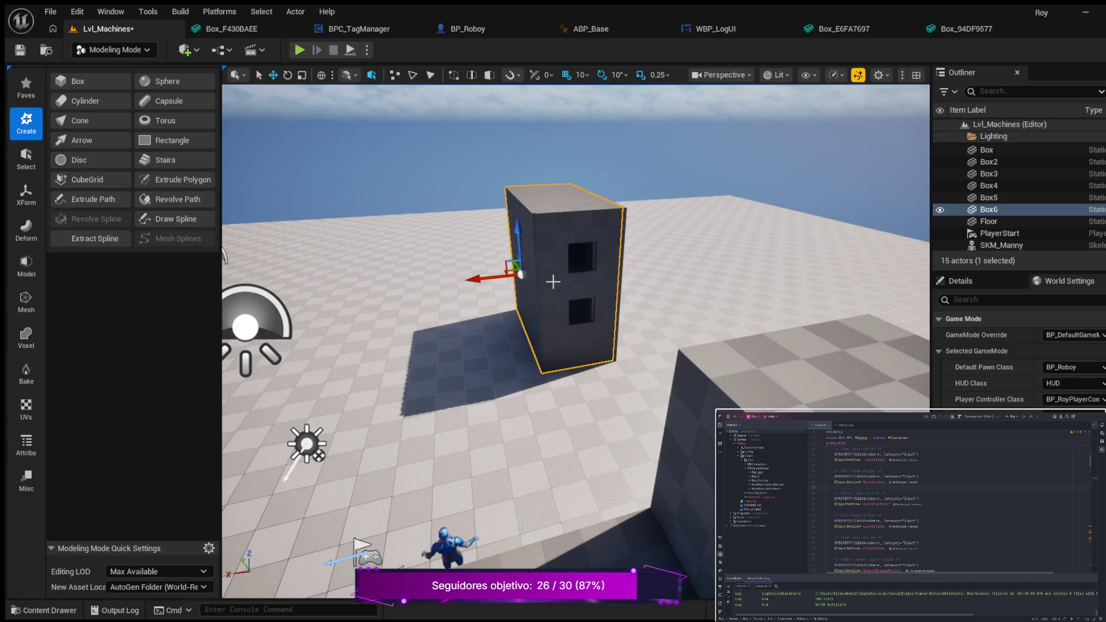
pyautogui.moveTo(475, 280)
pyautogui.mouseDown()
pyautogui.moveTo(396, 308)
pyautogui.moveTo(268, 317)
pyautogui.moveTo(384, 310)
pyautogui.mouseUp()
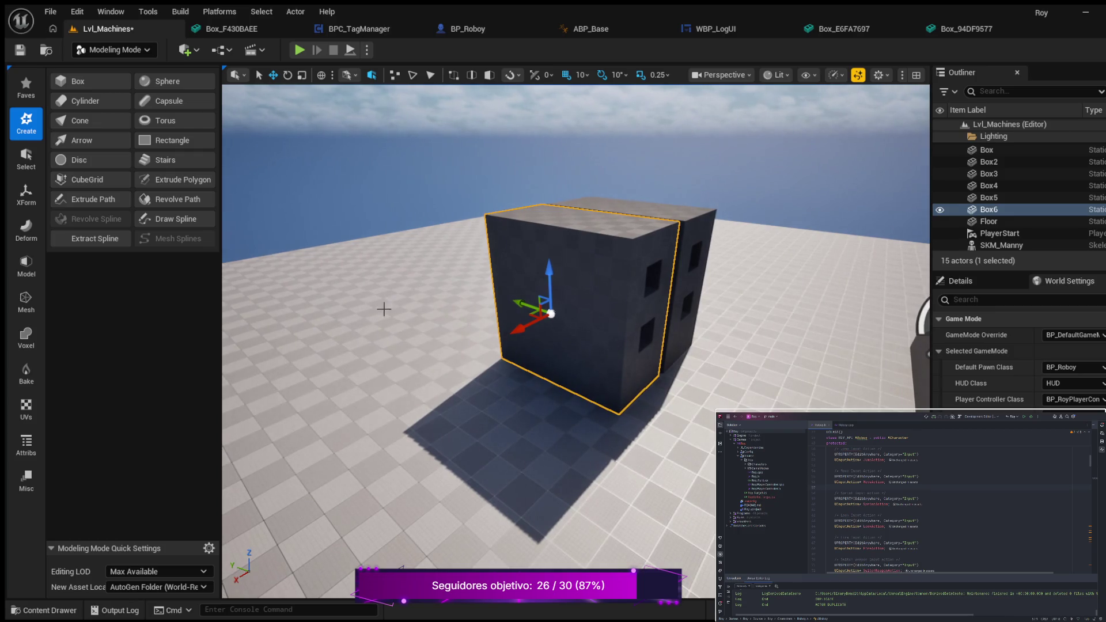
pyautogui.moveTo(520, 304); pyautogui.dragTo(522, 305)
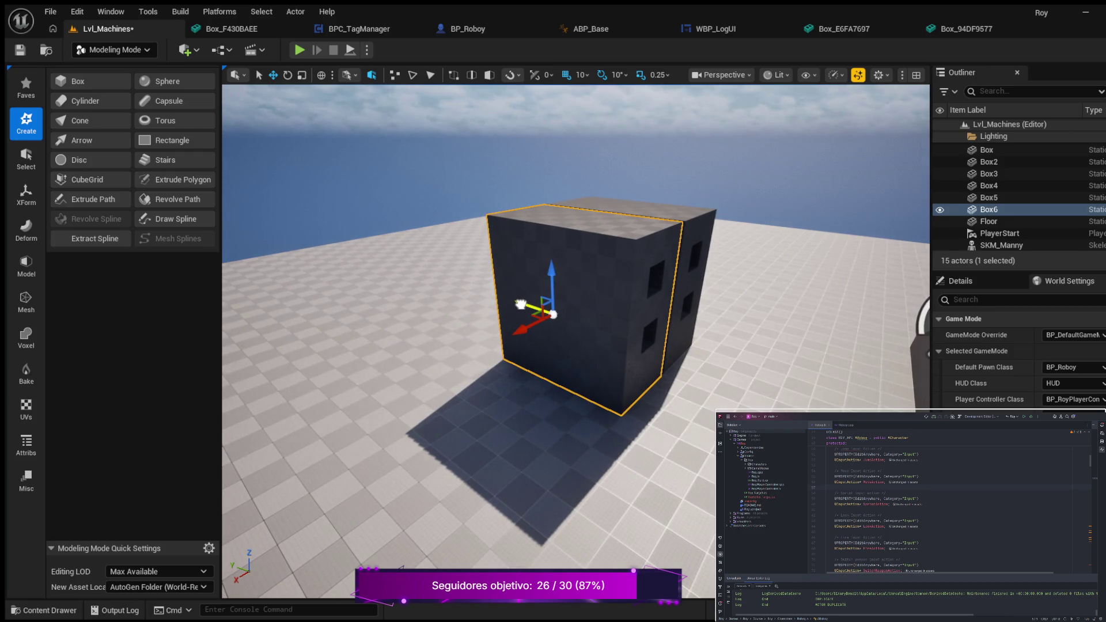
pyautogui.press('Right')
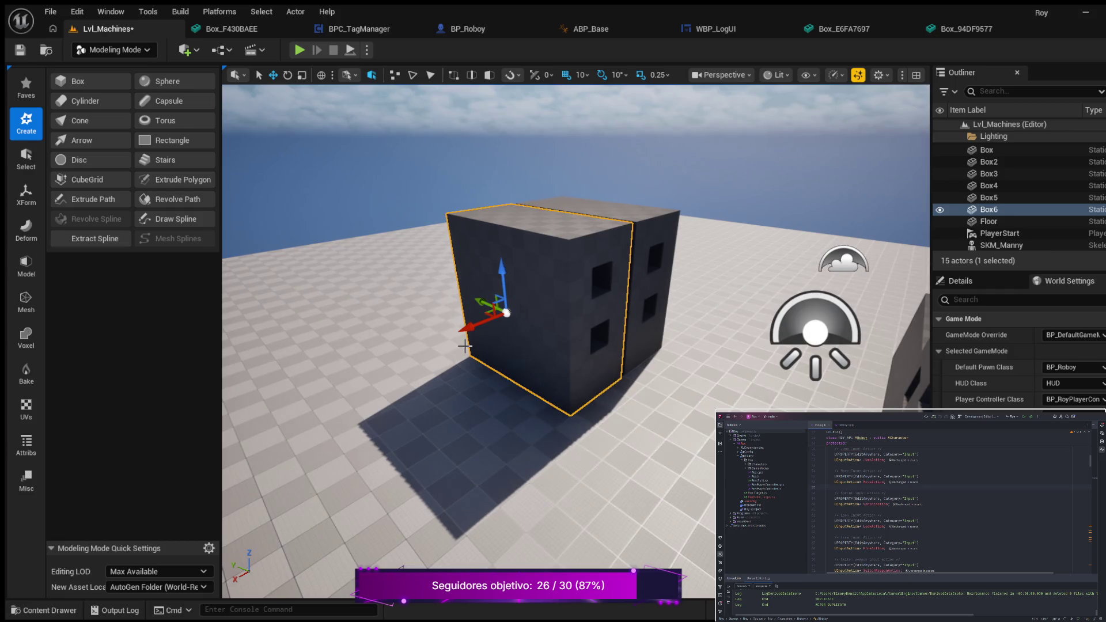
pyautogui.click(288, 78)
pyautogui.moveTo(513, 355)
pyautogui.mouseDown()
pyautogui.moveTo(407, 343)
pyautogui.moveTo(305, 350)
pyautogui.moveTo(418, 393)
pyautogui.mouseUp()
pyautogui.click(273, 76)
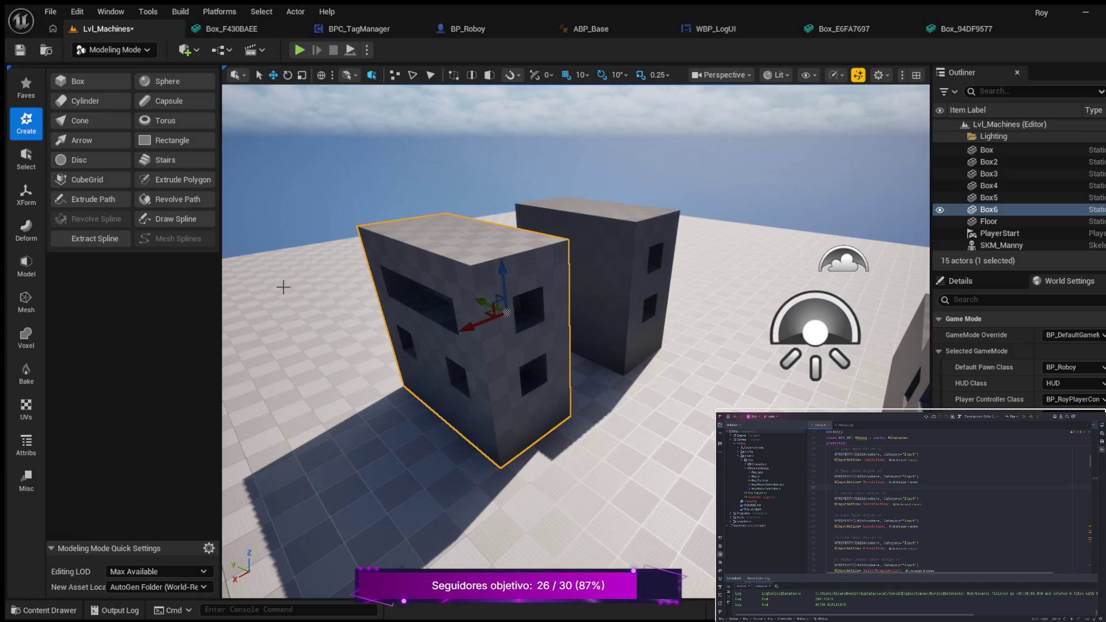
# Pull the view back to review the block layout and start a play test.
pyautogui.moveTo(307, 321)
pyautogui.mouseDown()
pyautogui.moveTo(254, 325)
pyautogui.moveTo(315, 306)
pyautogui.mouseUp()
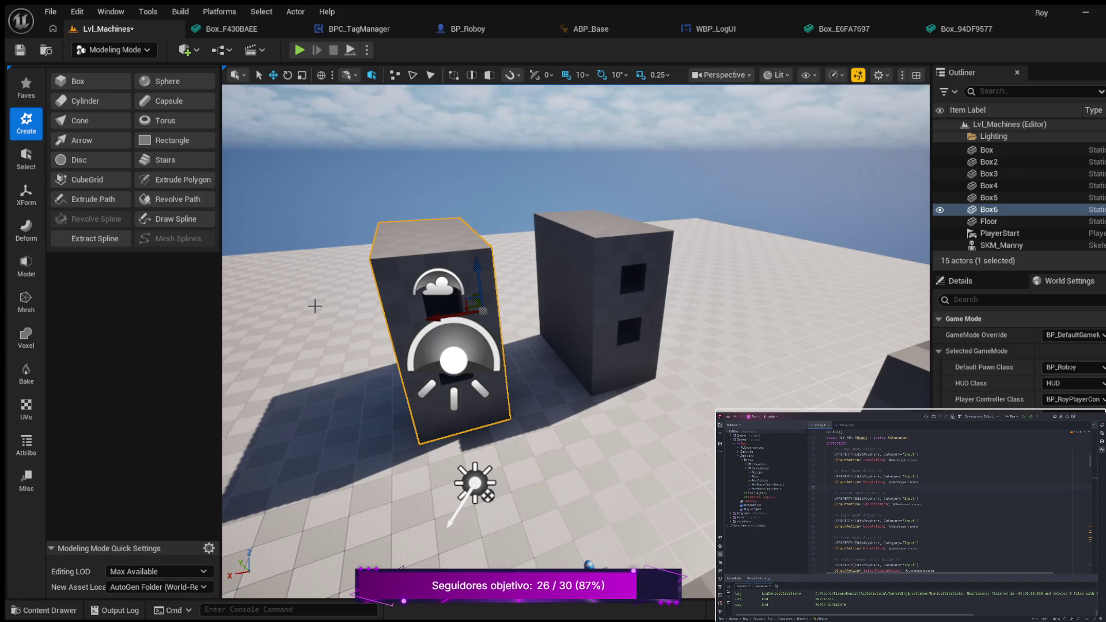
pyautogui.moveTo(282, 313); pyautogui.dragTo(400, 314)
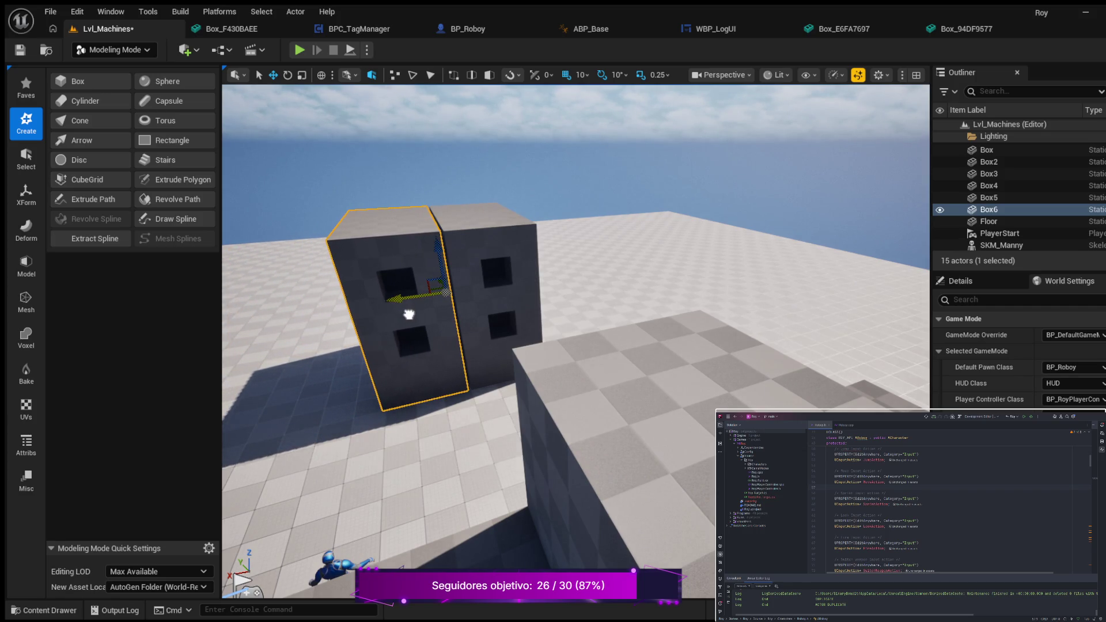
pyautogui.moveTo(291, 315)
pyautogui.mouseDown()
pyautogui.moveTo(291, 331)
pyautogui.moveTo(262, 347)
pyautogui.moveTo(266, 316)
pyautogui.moveTo(267, 358)
pyautogui.moveTo(279, 349)
pyautogui.mouseUp()
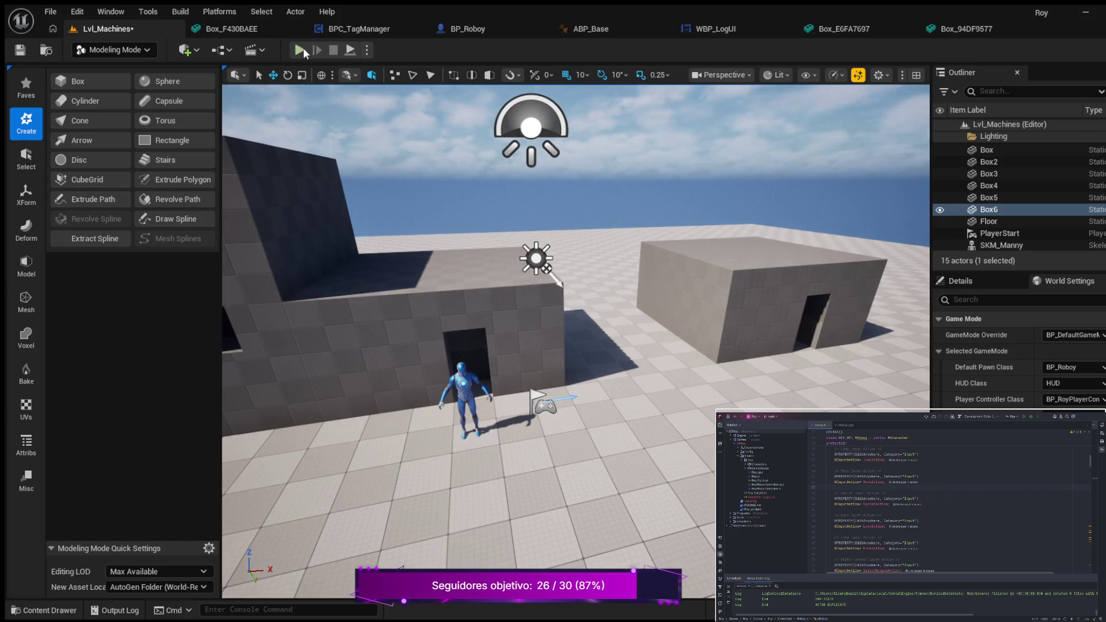
pyautogui.click(299, 51)
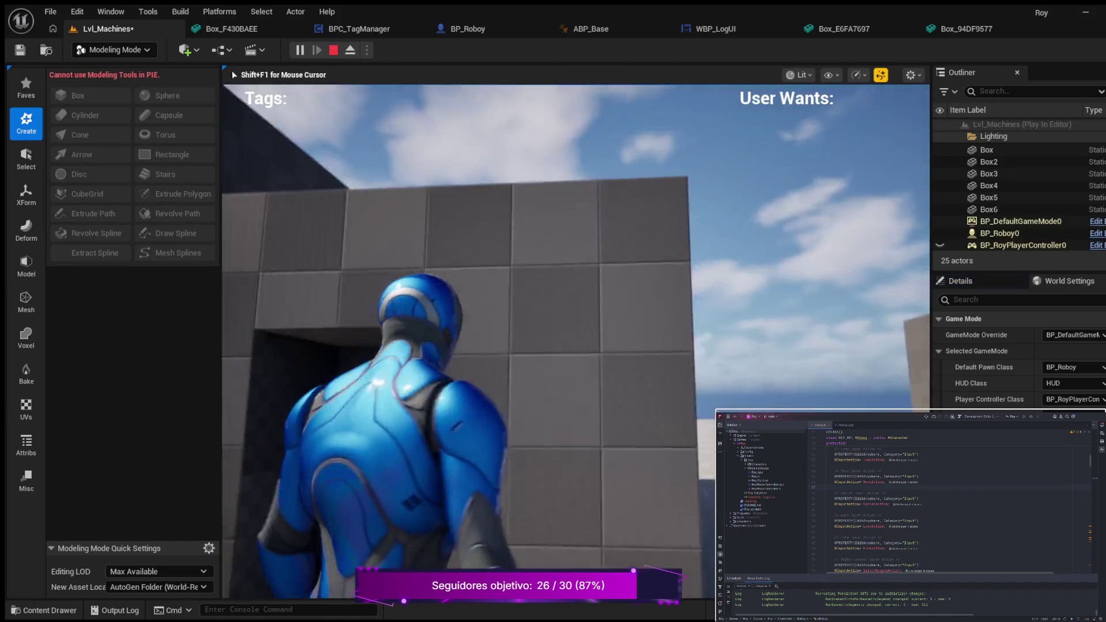
pyautogui.press('w')
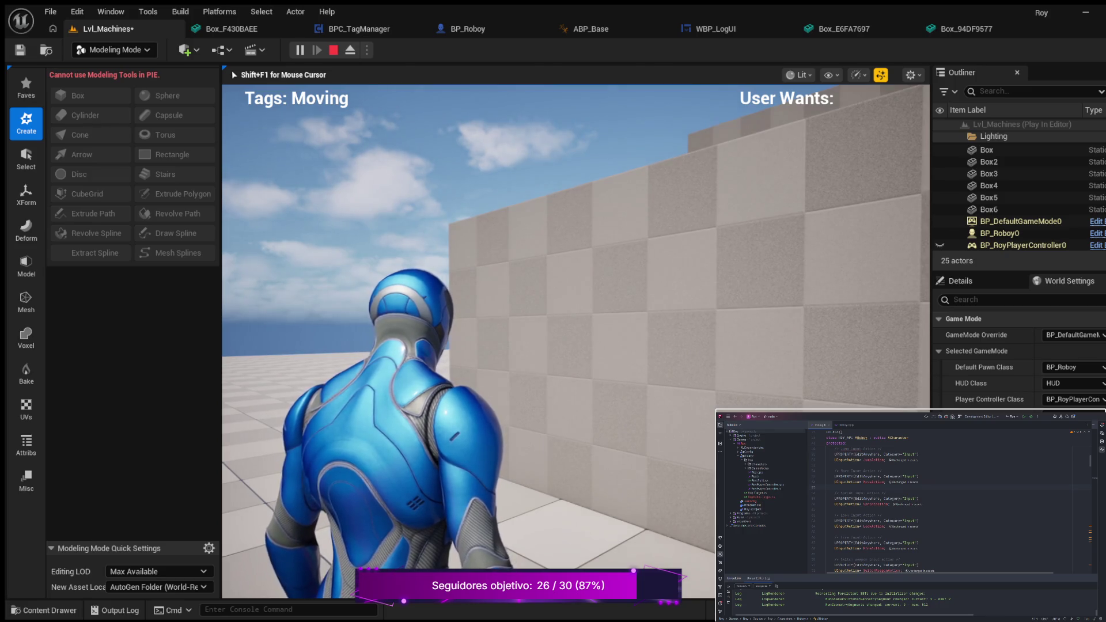
pyautogui.press('Escape')
pyautogui.scroll(-3, 303, 288)
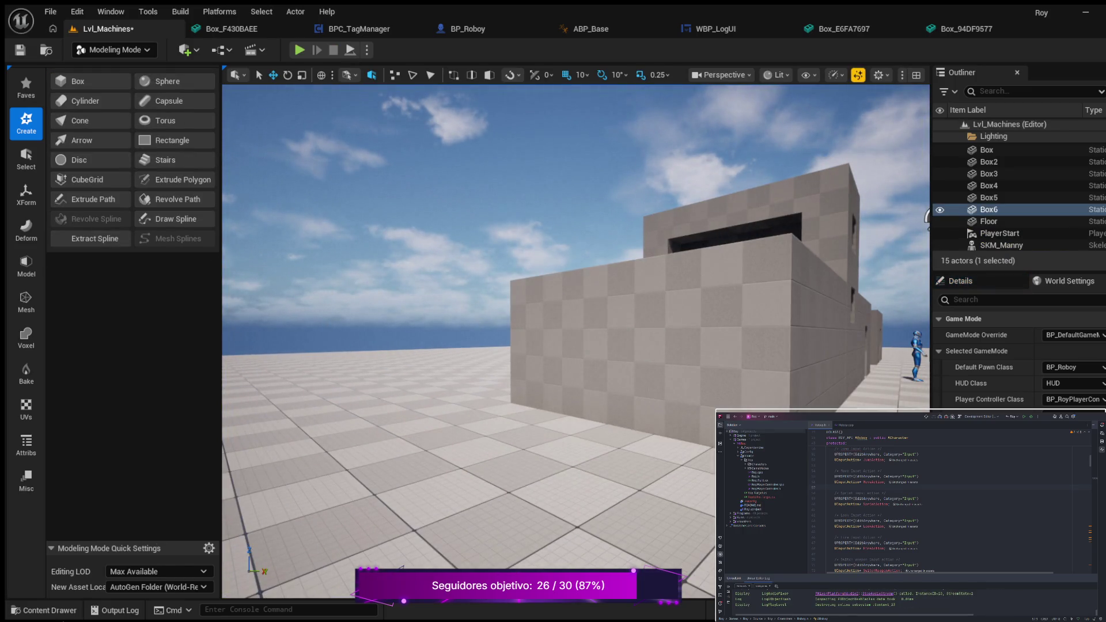
# Open the Box_44B566B8 mesh from Maps/_GENERATED/BinaryBandit in the Content Drawer.
pyautogui.click(43, 610)
pyautogui.scroll(-3, 92, 543)
pyautogui.click(88, 560)
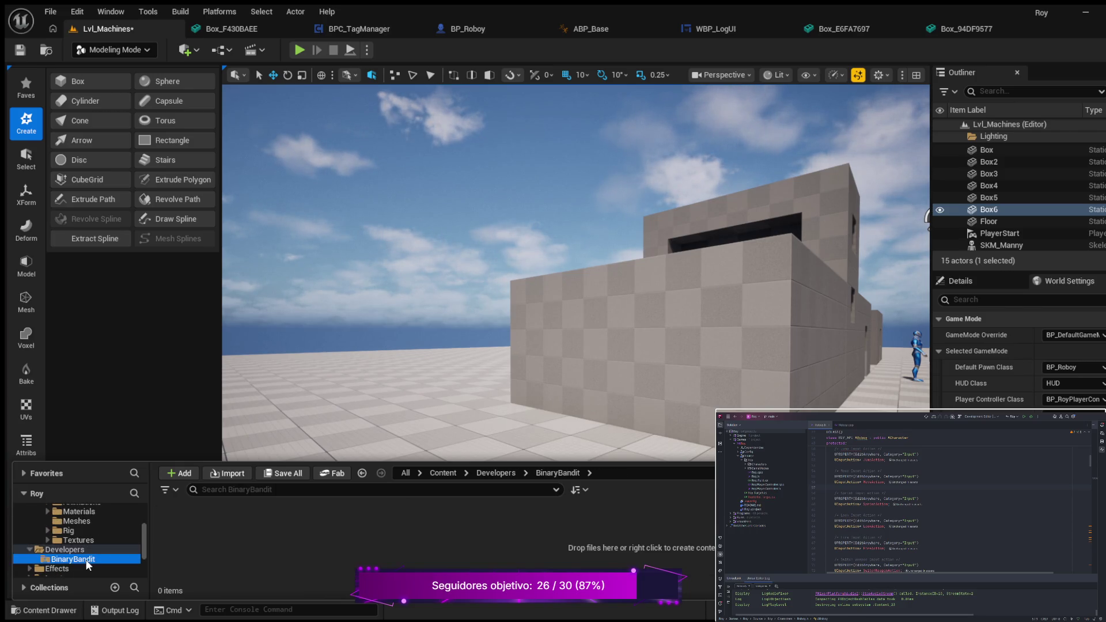
pyautogui.click(82, 549)
pyautogui.scroll(-1, 105, 544)
pyautogui.scroll(-2, 105, 542)
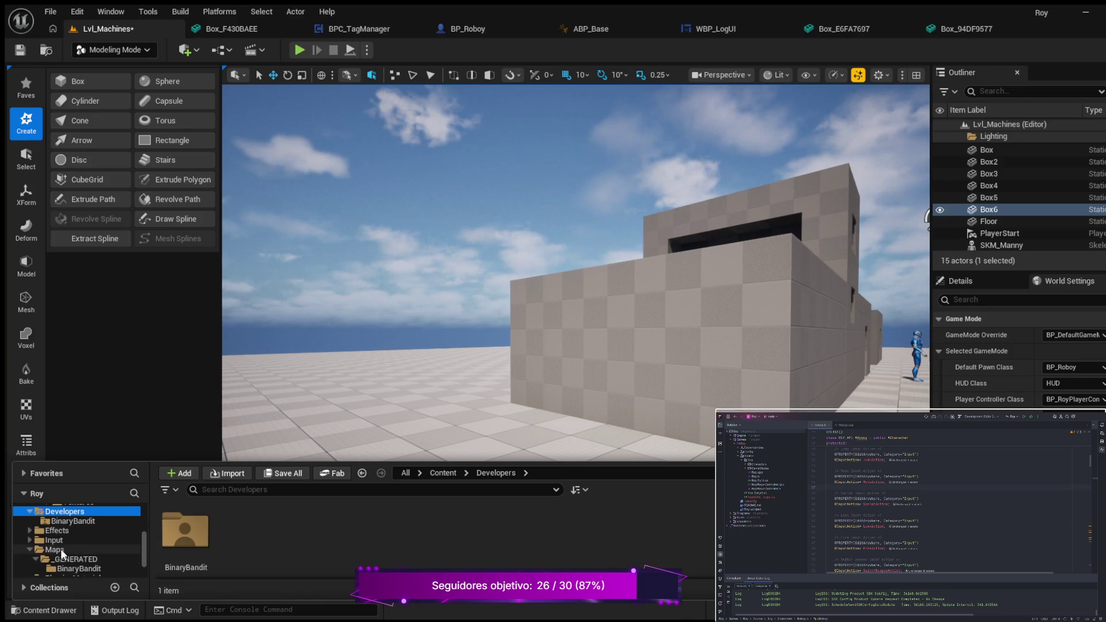
pyautogui.click(61, 559)
pyautogui.click(60, 569)
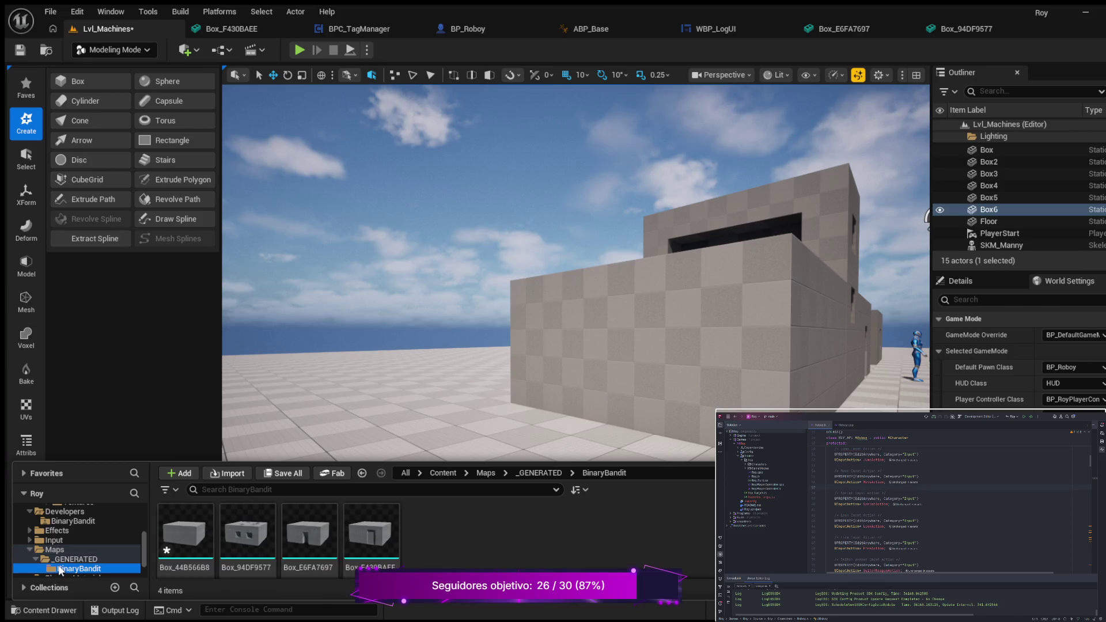
pyautogui.doubleClick(196, 550)
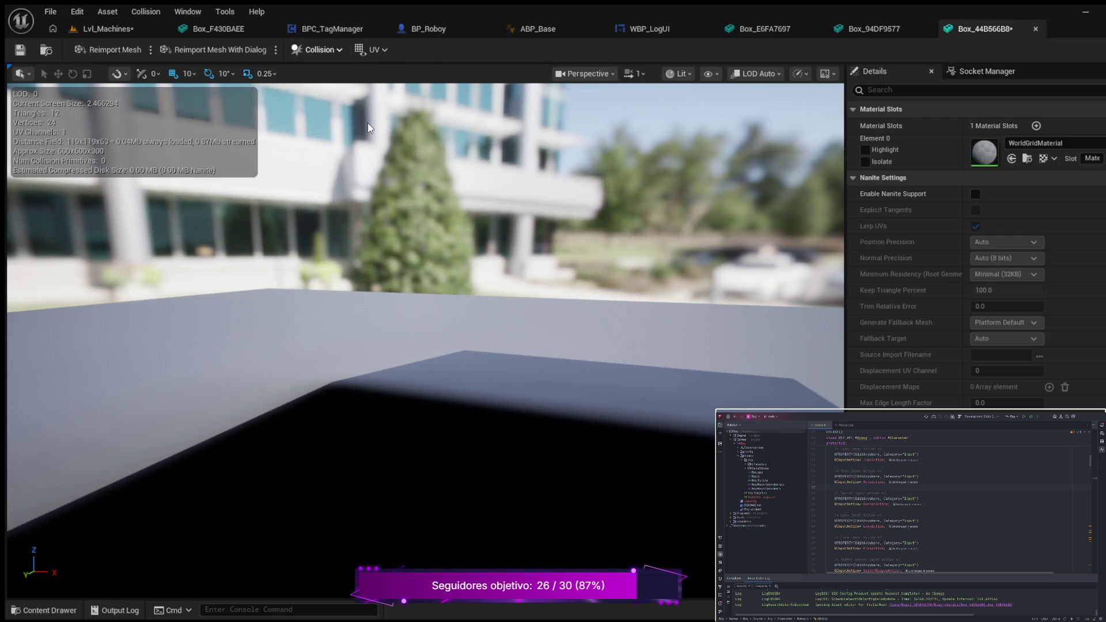
# Save the Box_44B566B8 mesh and then the Lvl_Machines level.
pyautogui.click(21, 51)
pyautogui.click(110, 28)
pyautogui.click(20, 53)
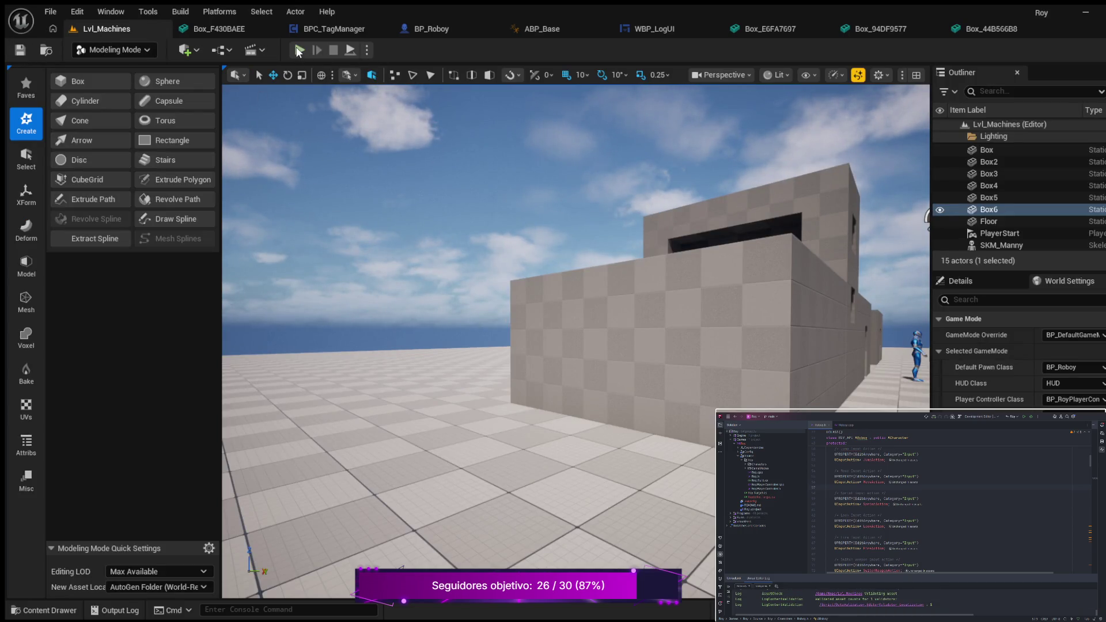
# Start a play test and walk Roboy between the buildings up to the wall.
pyautogui.click(299, 51)
pyautogui.press('w')
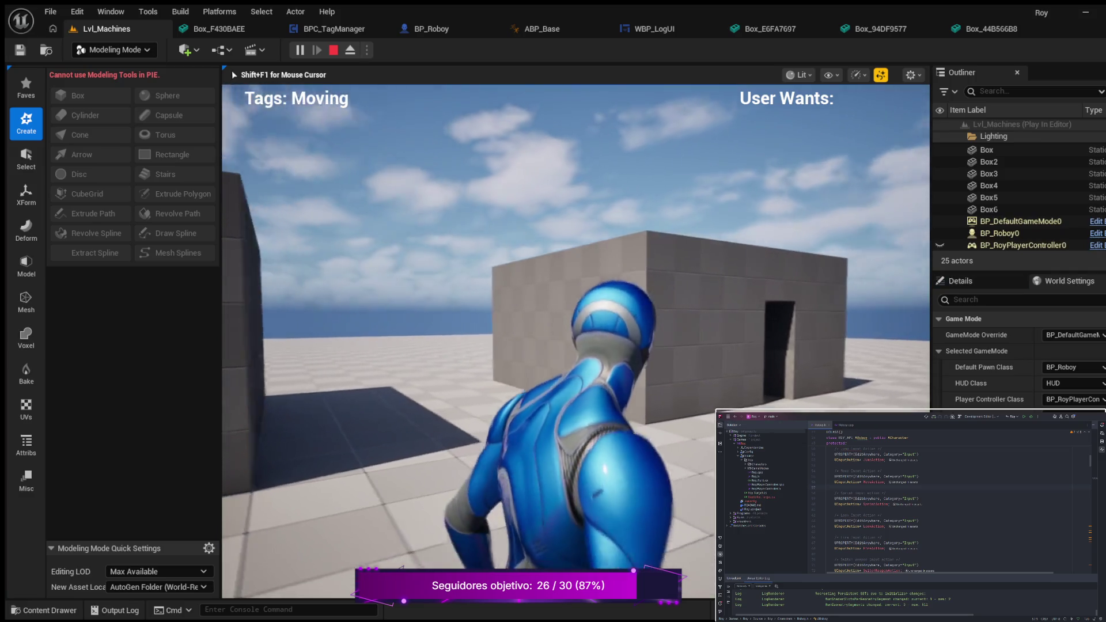
pyautogui.press('w')
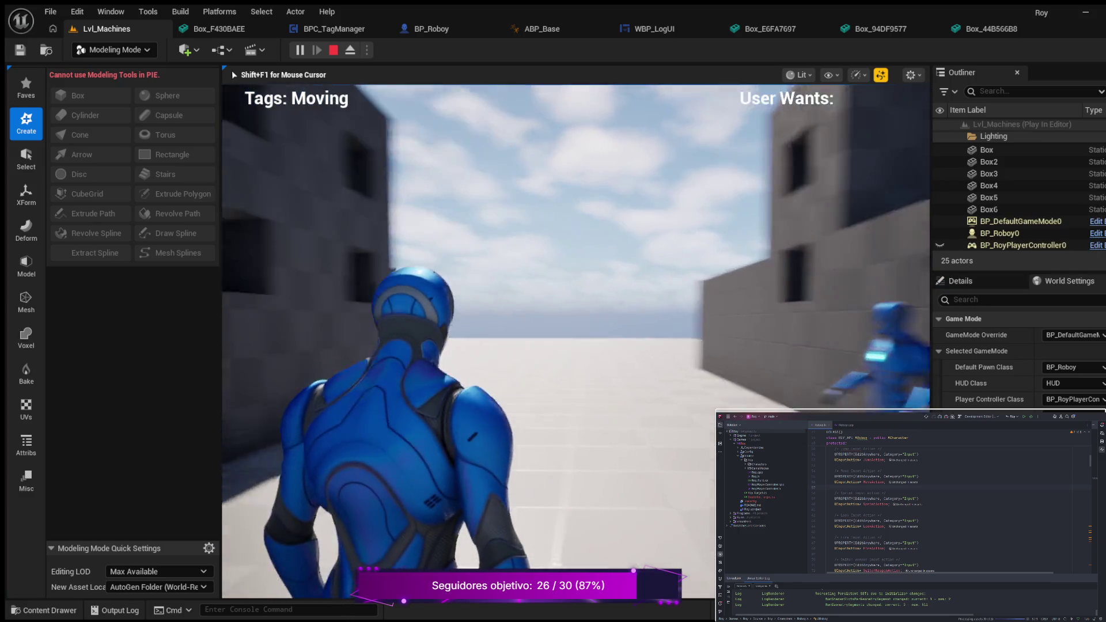
pyautogui.press('w')
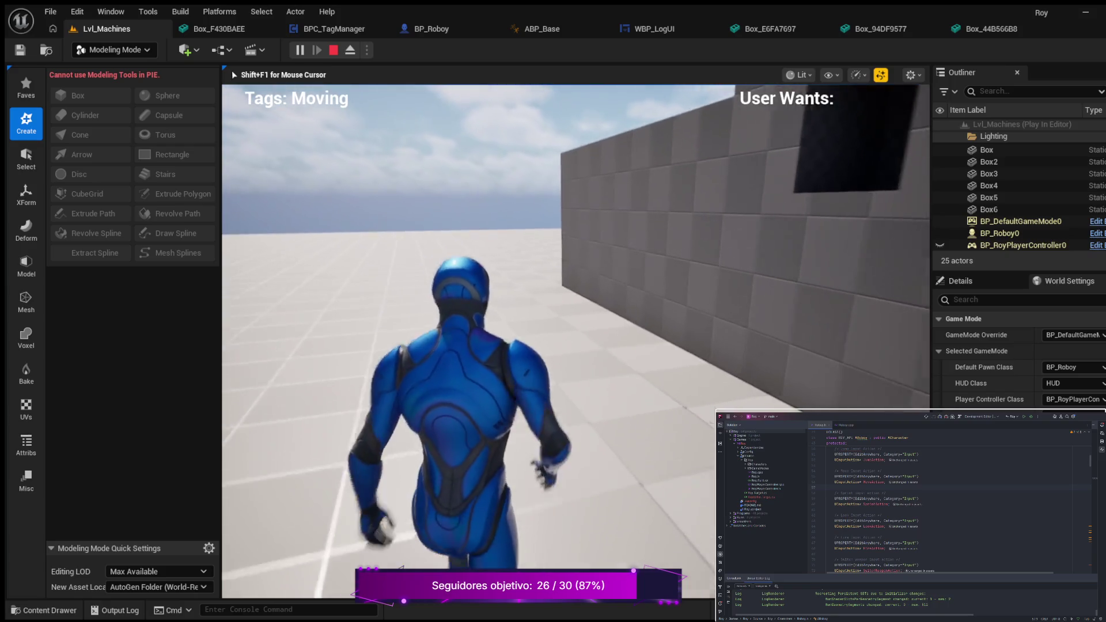
pyautogui.press('w')
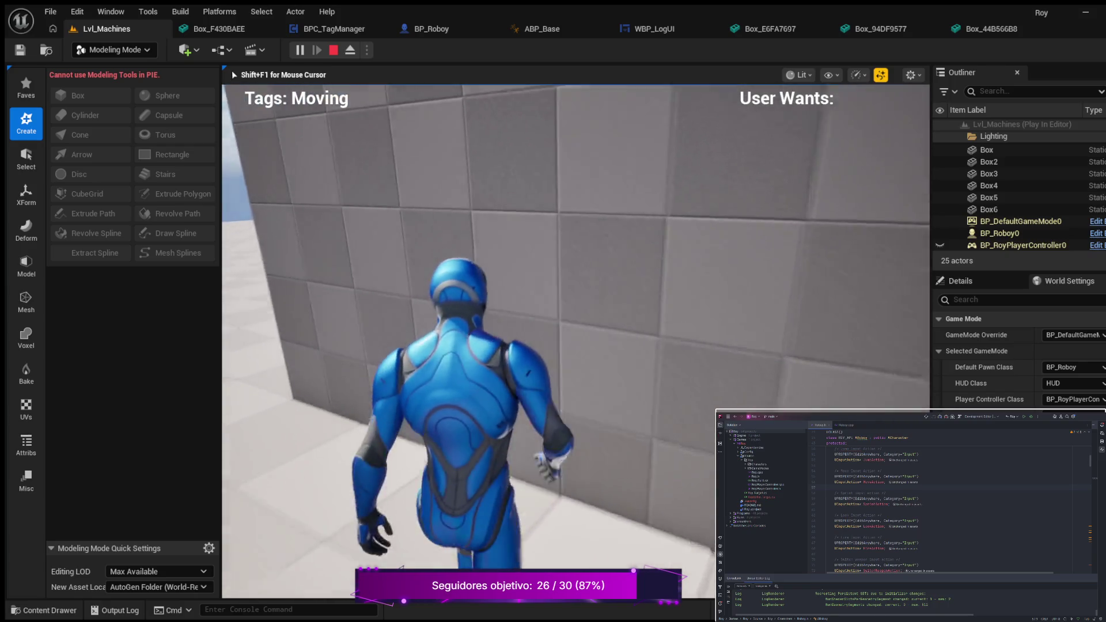
pyautogui.press('w')
pyautogui.press('w')
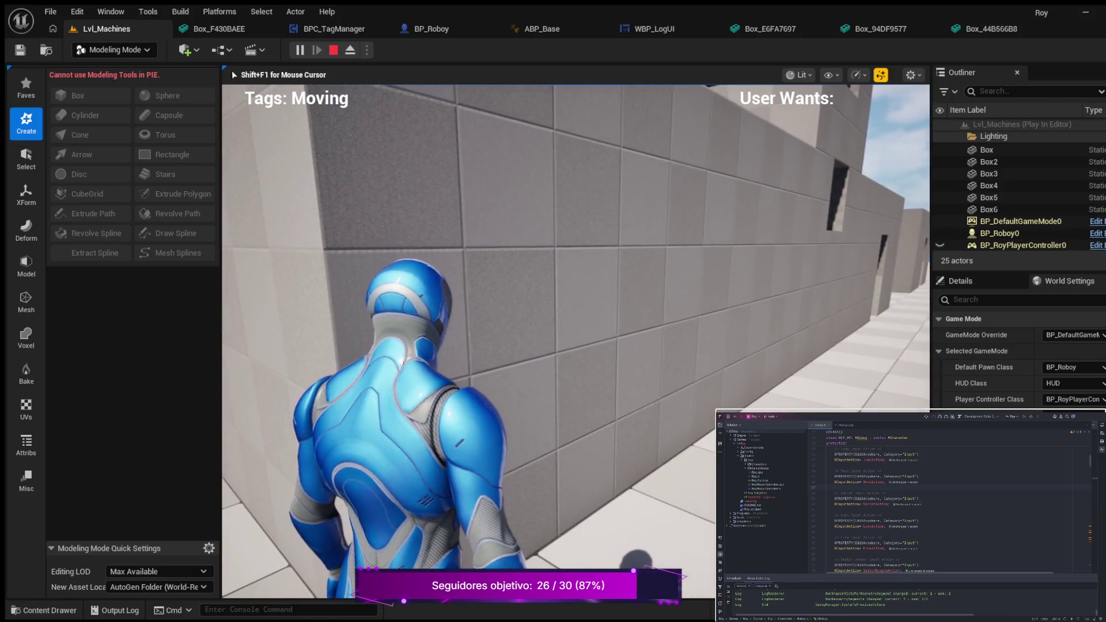
# Crouch and creep Roboy up to the long grey wall and toward a building.
pyautogui.press('c')
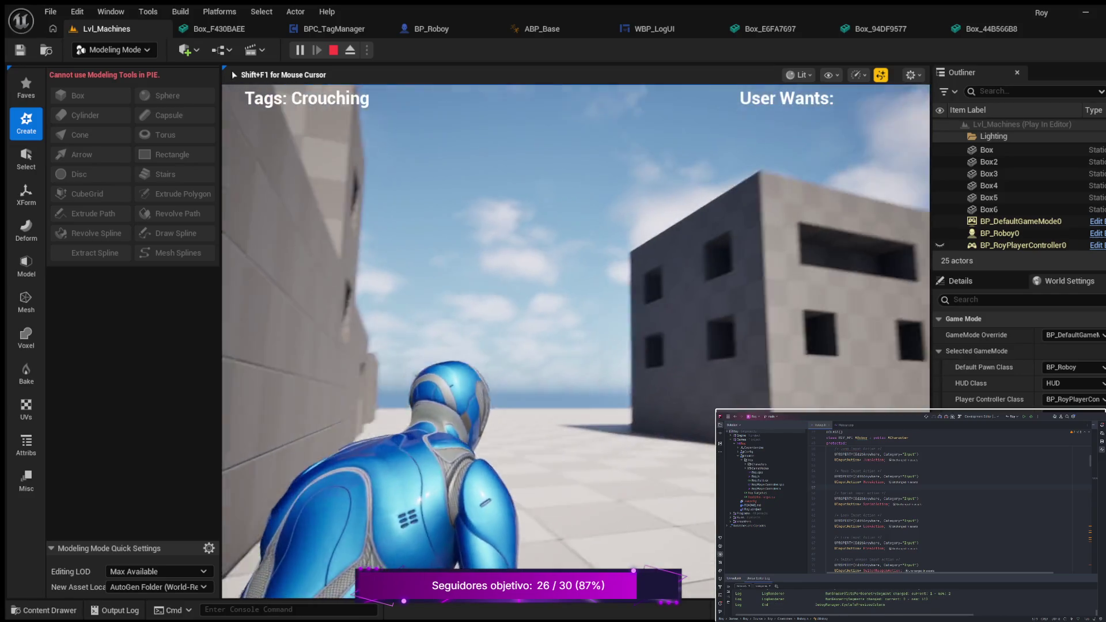
pyautogui.press('w')
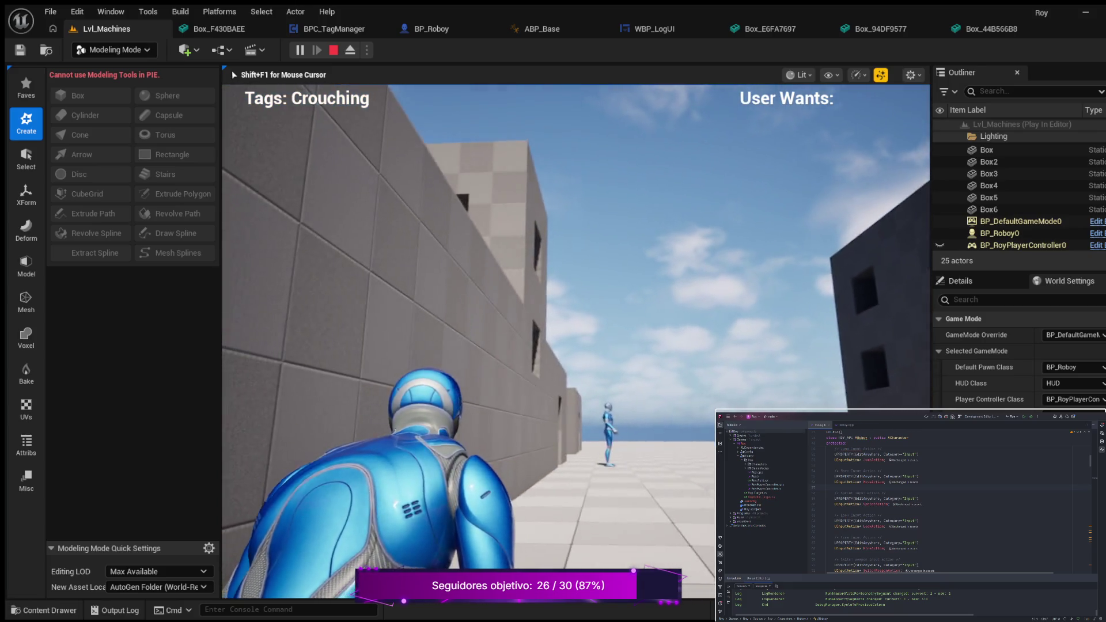
pyautogui.press('w')
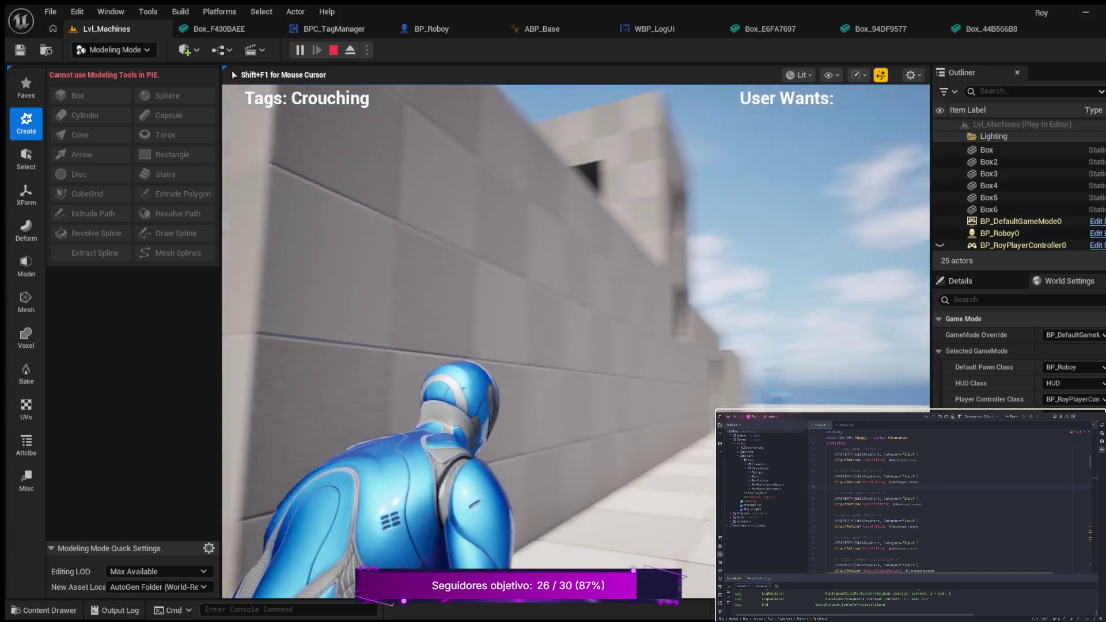
pyautogui.press('w')
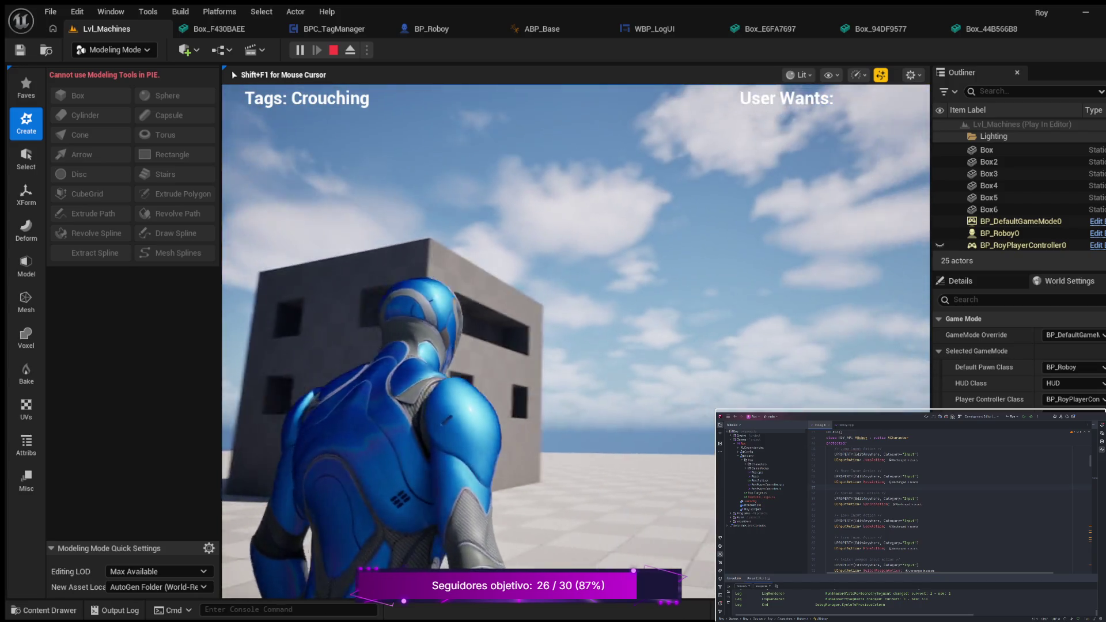
# Stand up, run Roboy past the checkered building toward the other character, then stop playing.
pyautogui.press('c')
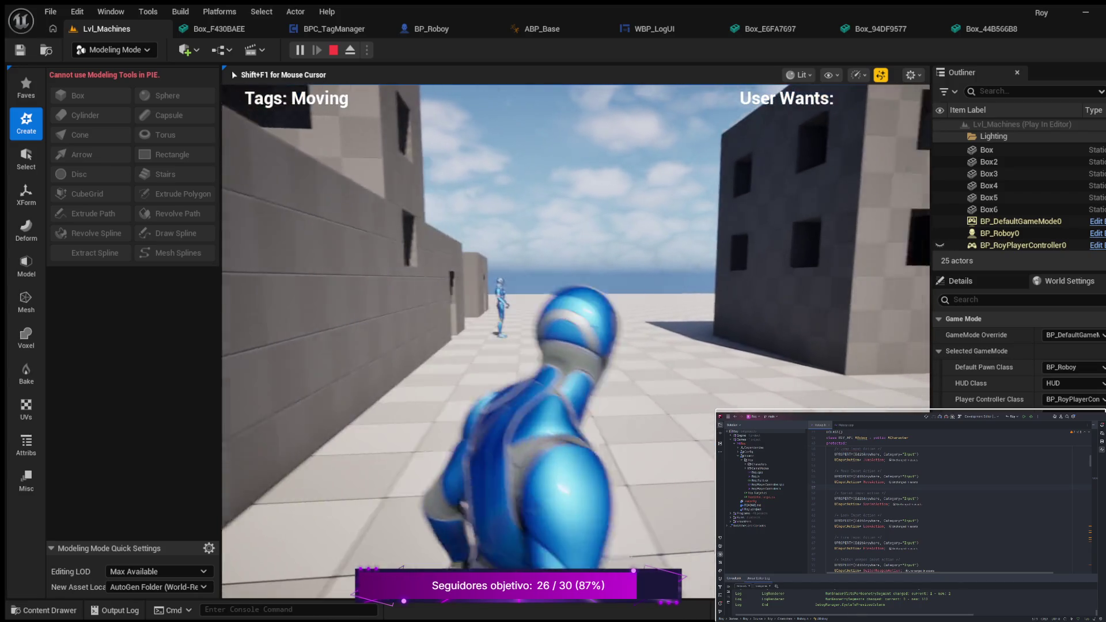
pyautogui.press('w')
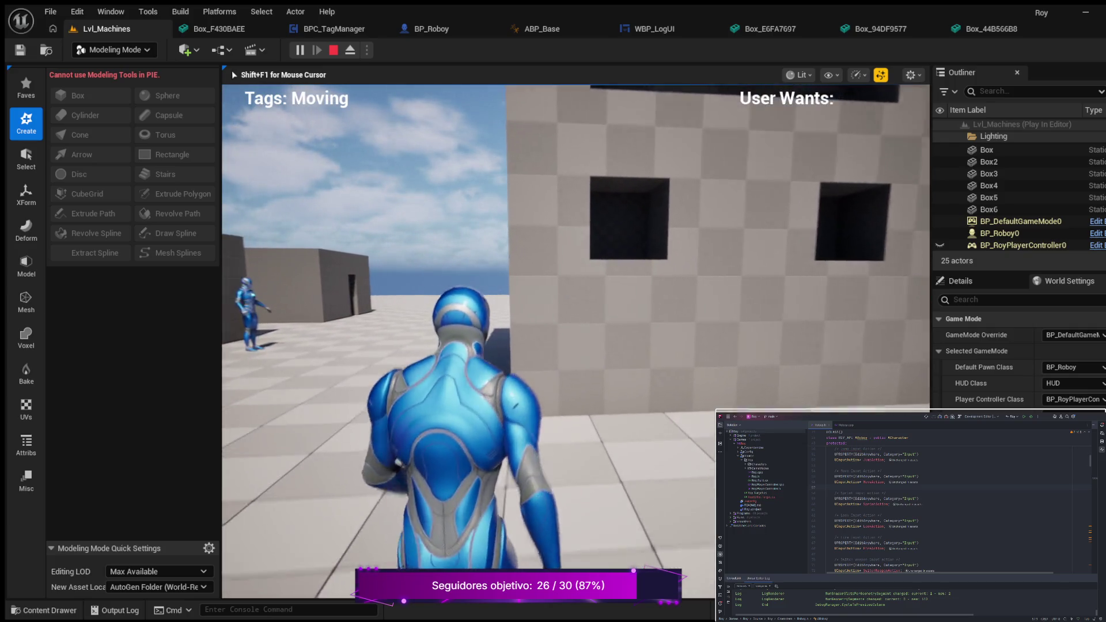
pyautogui.press('w')
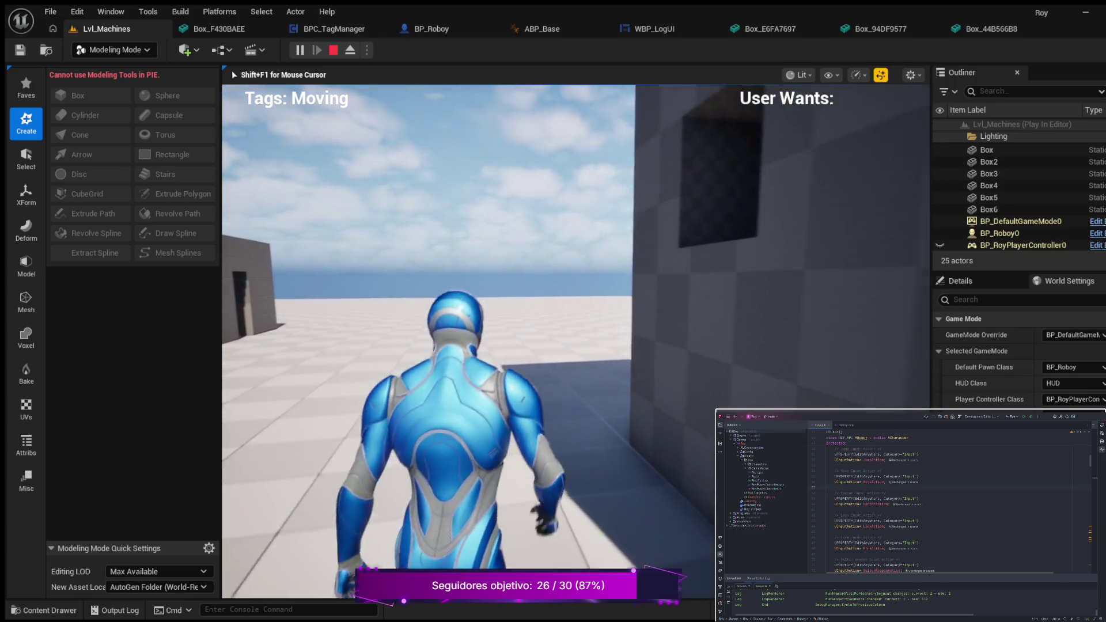
pyautogui.press('w')
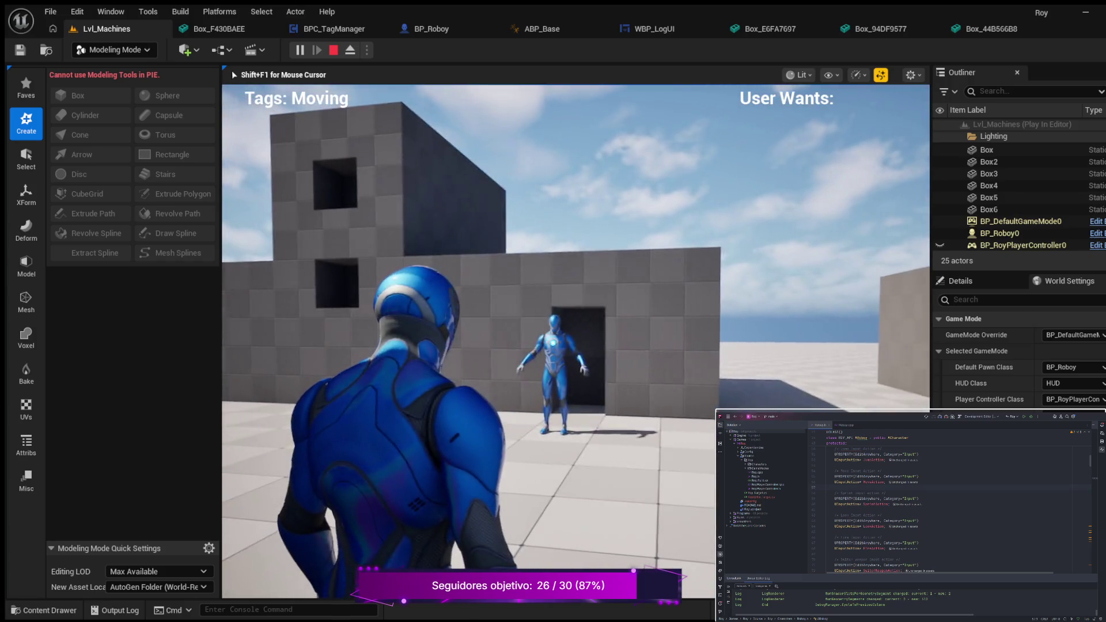
pyautogui.press('w')
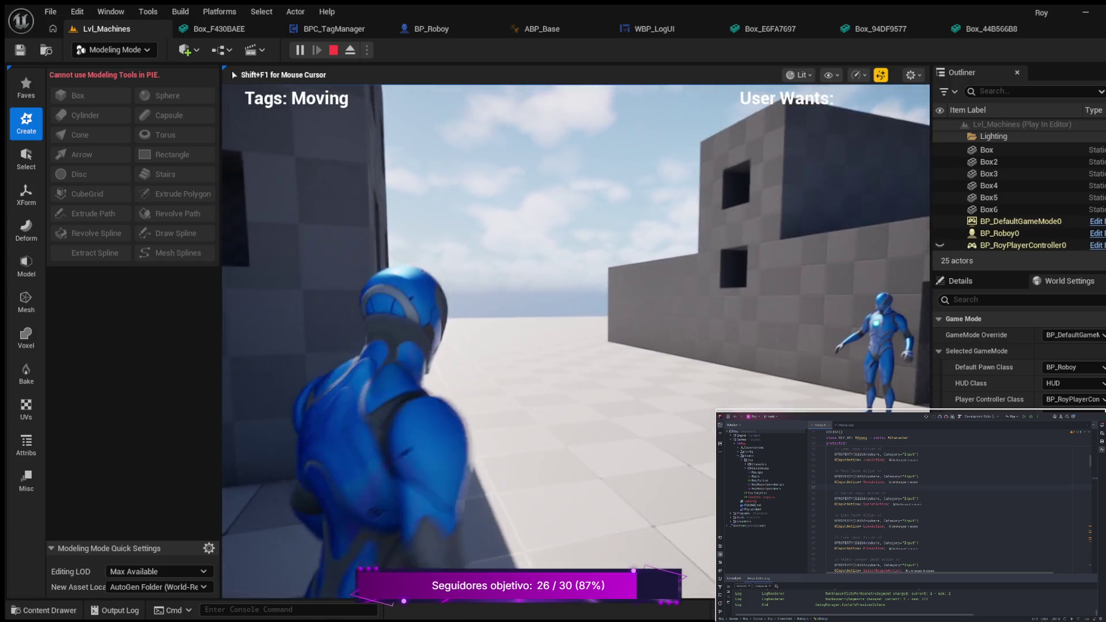
pyautogui.press('Escape')
pyautogui.scroll(-5, 308, 255)
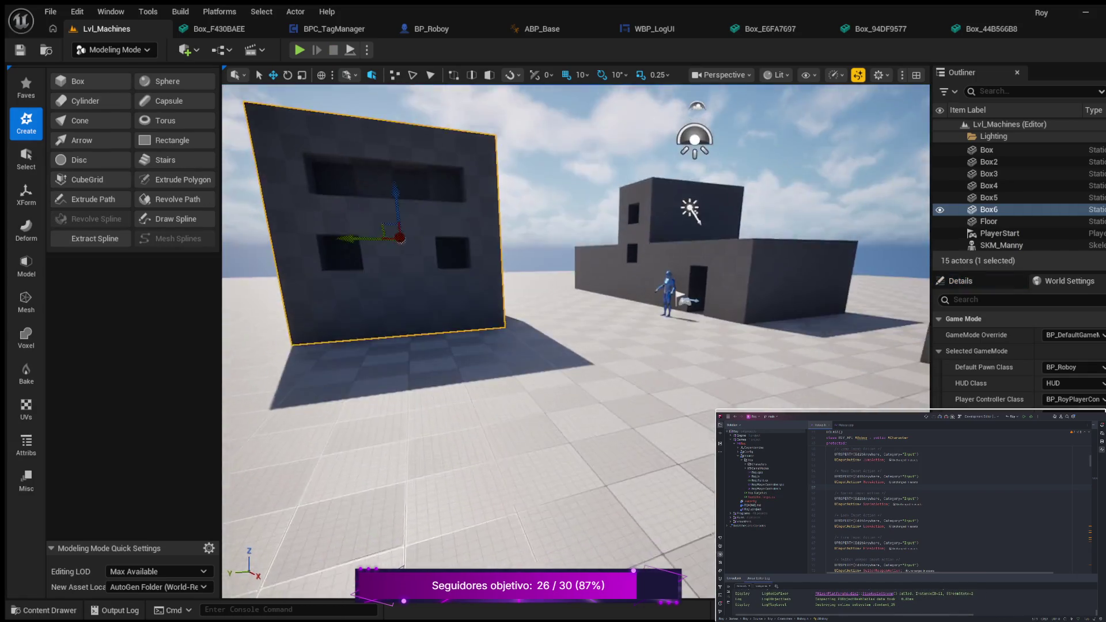
# Select the upper block on the stepped building and duplicate it with Ctrl+D into Box7.
pyautogui.moveTo(576, 289); pyautogui.dragTo(576, 403)
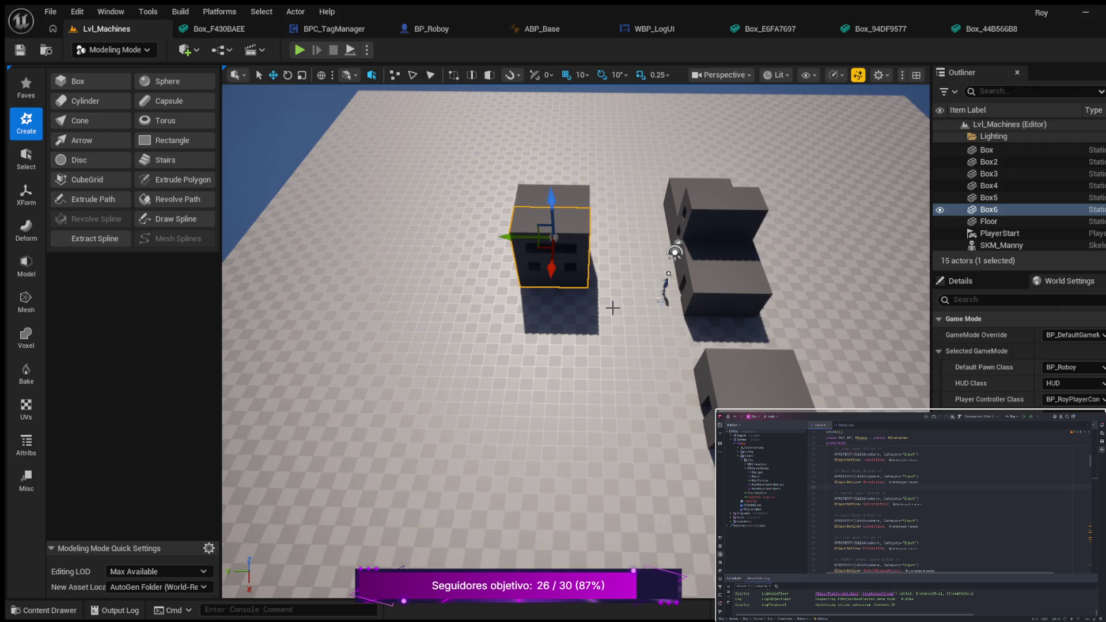
pyautogui.moveTo(502, 320); pyautogui.dragTo(565, 337)
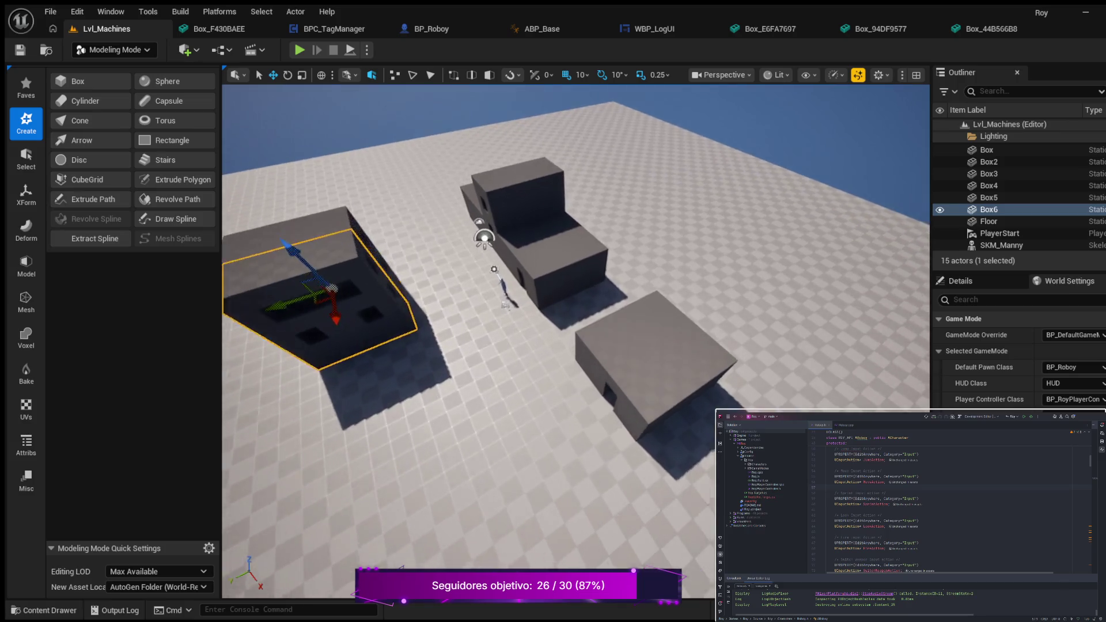
pyautogui.moveTo(565, 337); pyautogui.dragTo(576, 338)
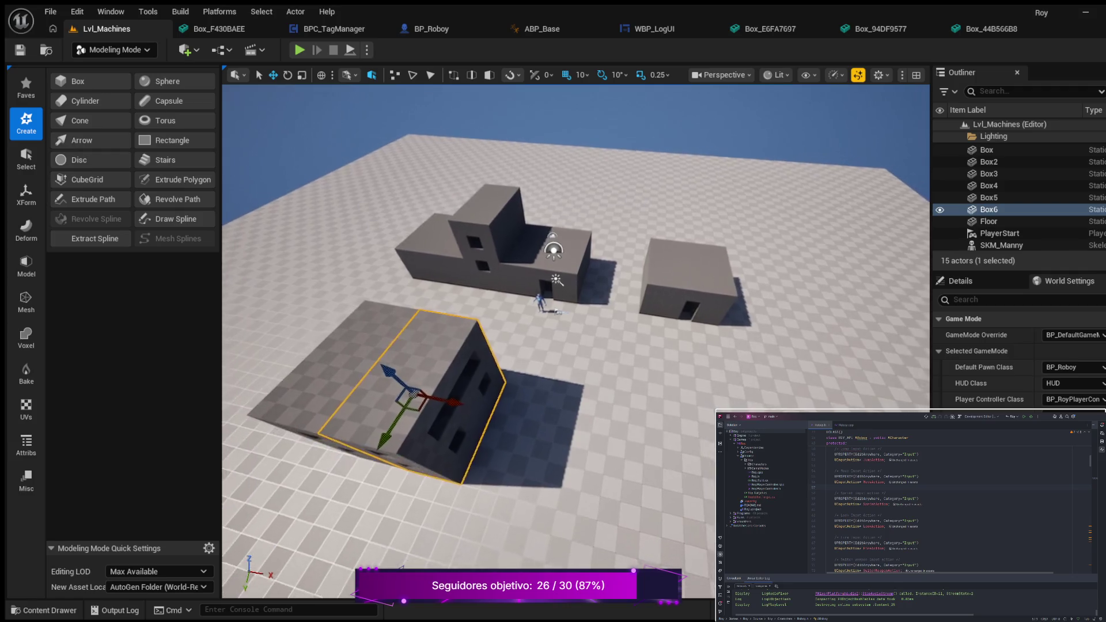
pyautogui.moveTo(576, 338)
pyautogui.mouseDown()
pyautogui.moveTo(588, 338)
pyautogui.moveTo(426, 312)
pyautogui.moveTo(386, 314)
pyautogui.moveTo(392, 334)
pyautogui.mouseUp()
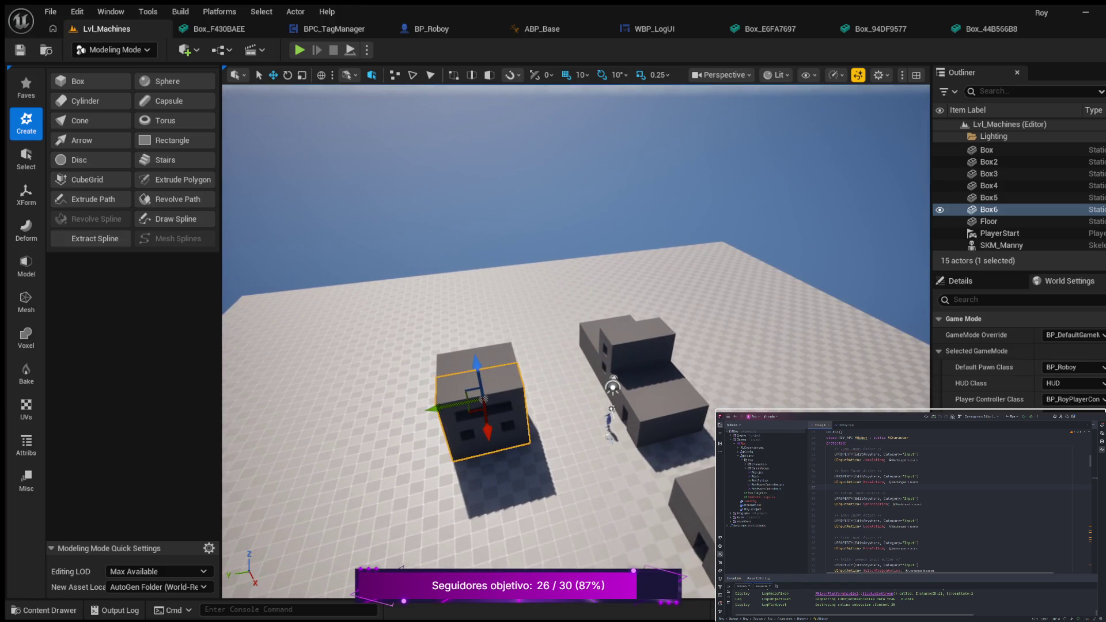
pyautogui.moveTo(510, 317)
pyautogui.mouseDown()
pyautogui.moveTo(516, 339)
pyautogui.moveTo(515, 326)
pyautogui.moveTo(481, 330)
pyautogui.moveTo(528, 329)
pyautogui.mouseUp()
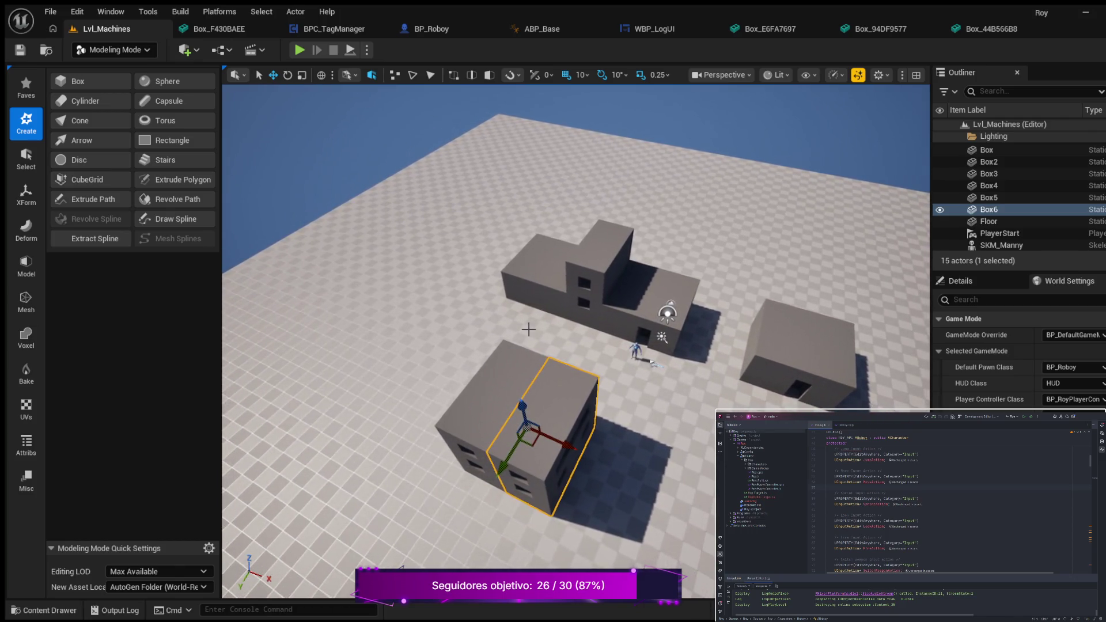
pyautogui.click(550, 286)
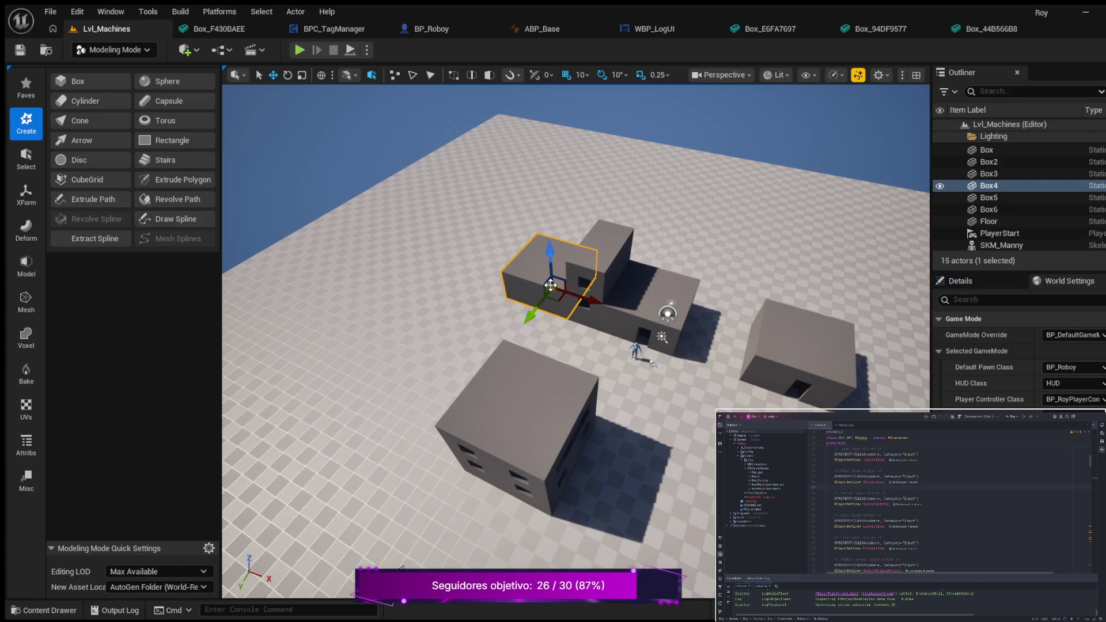
pyautogui.hotkey('ctrl', 'd')
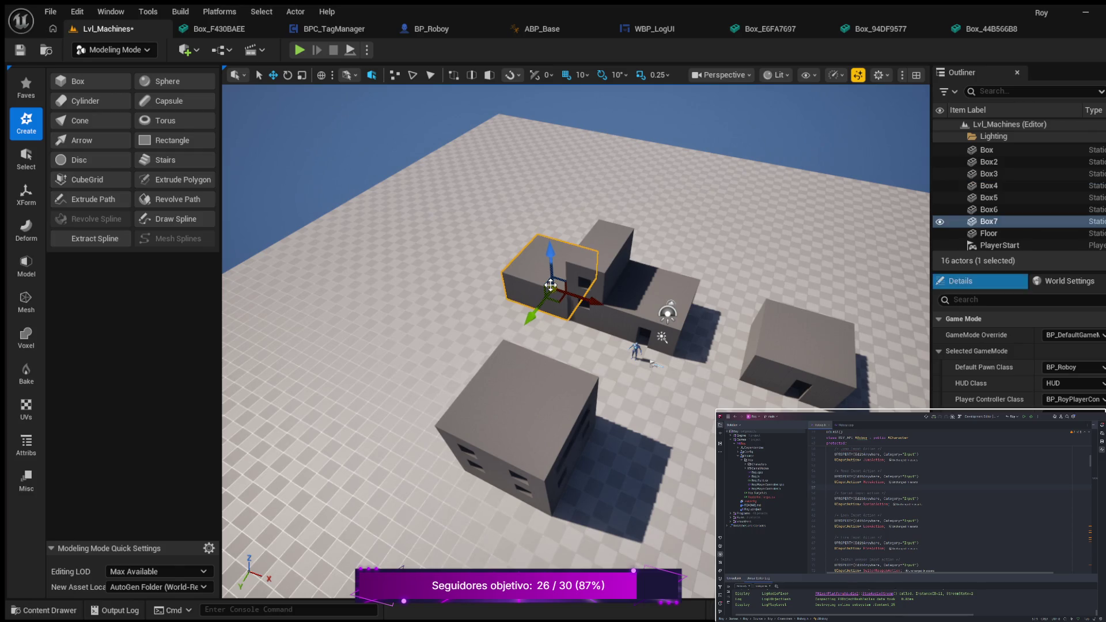
# Move Box7 down onto the floor against the windowed building and fly around to check it.
pyautogui.moveTo(540, 309)
pyautogui.mouseDown()
pyautogui.moveTo(480, 397)
pyautogui.moveTo(456, 463)
pyautogui.mouseUp()
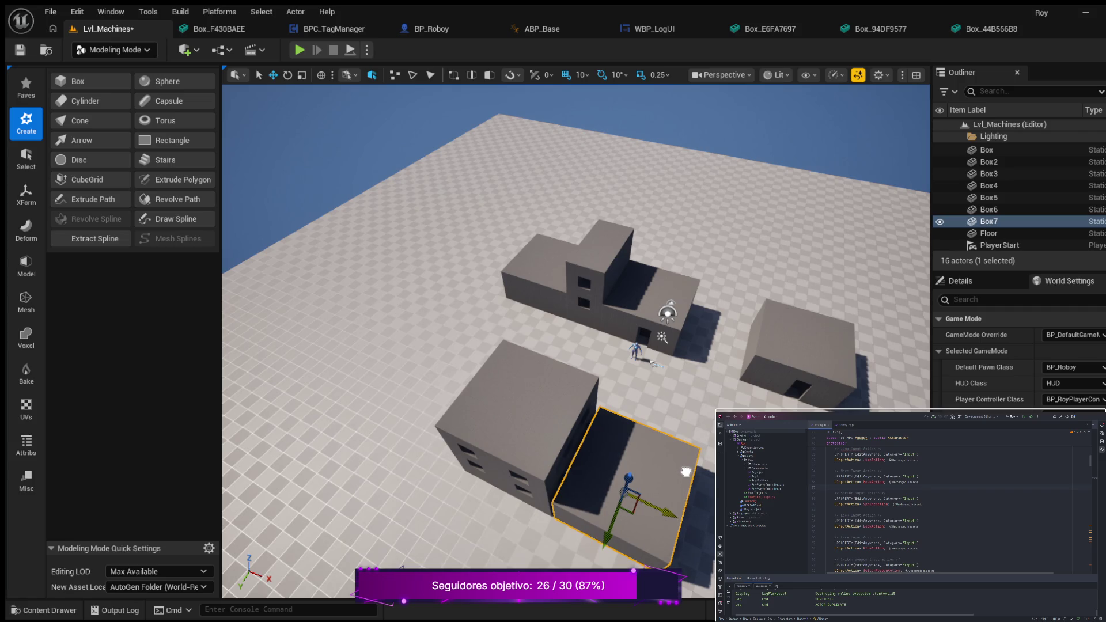
pyautogui.press('s')
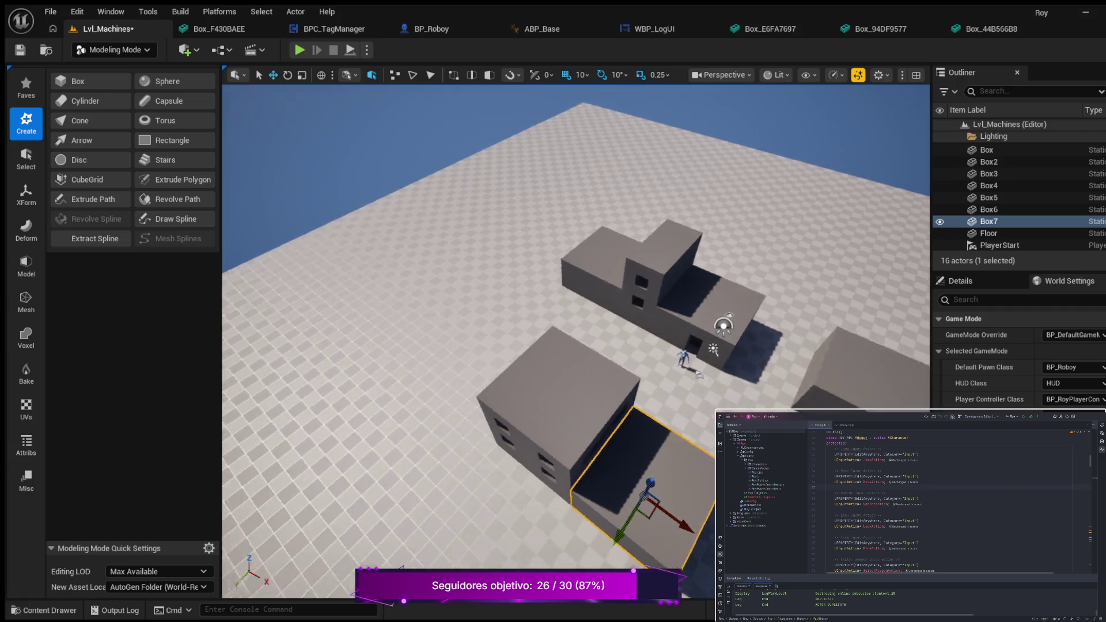
pyautogui.press('w')
pyautogui.press('s')
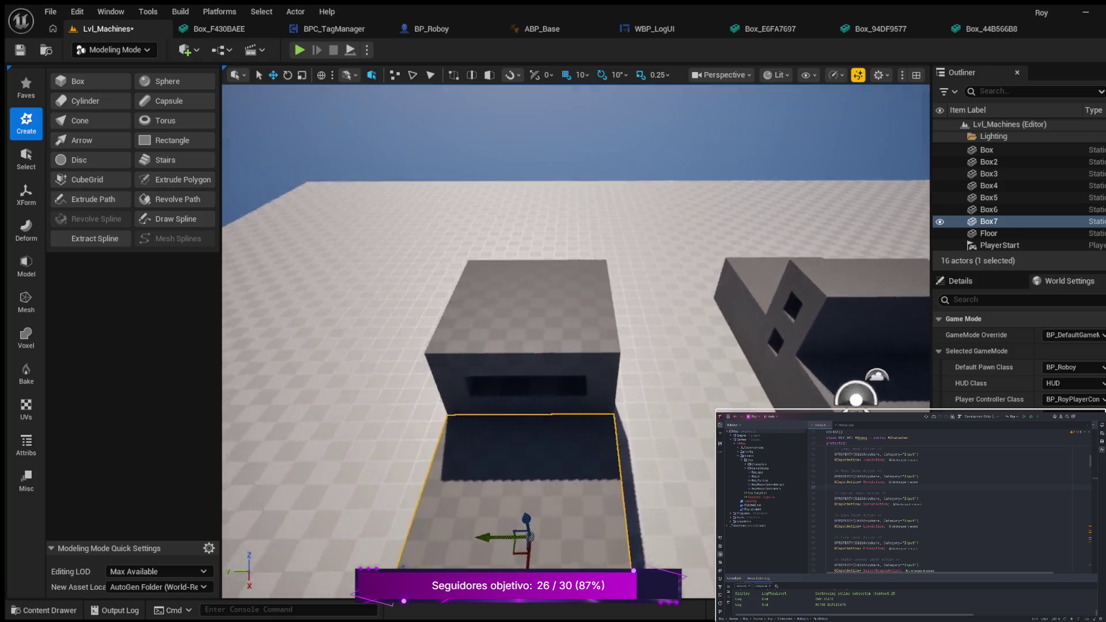
pyautogui.press('w')
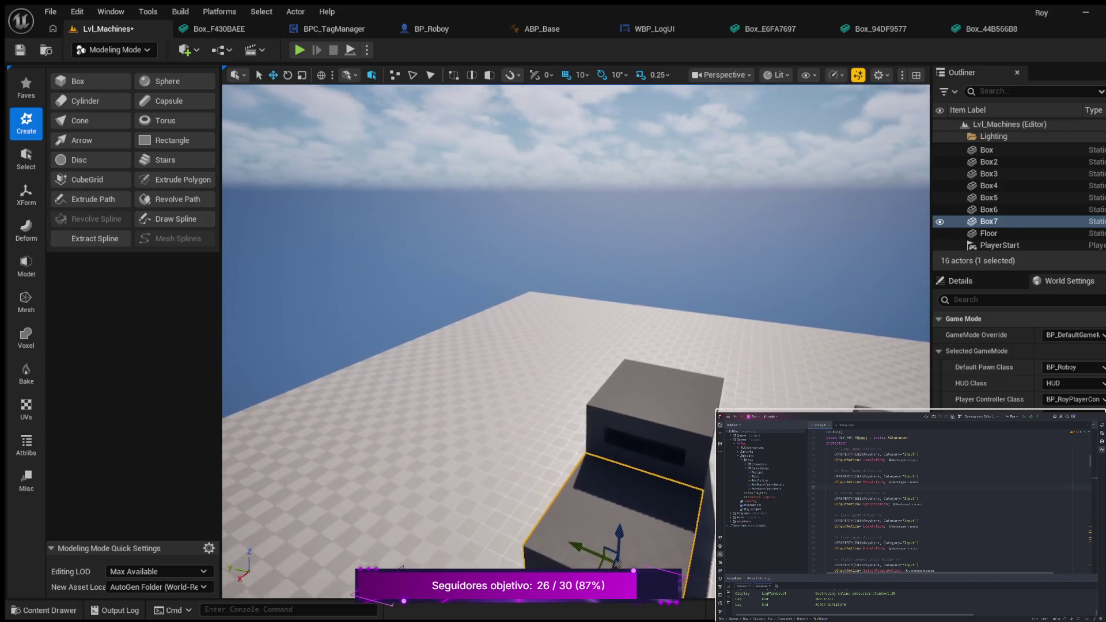
pyautogui.press('s')
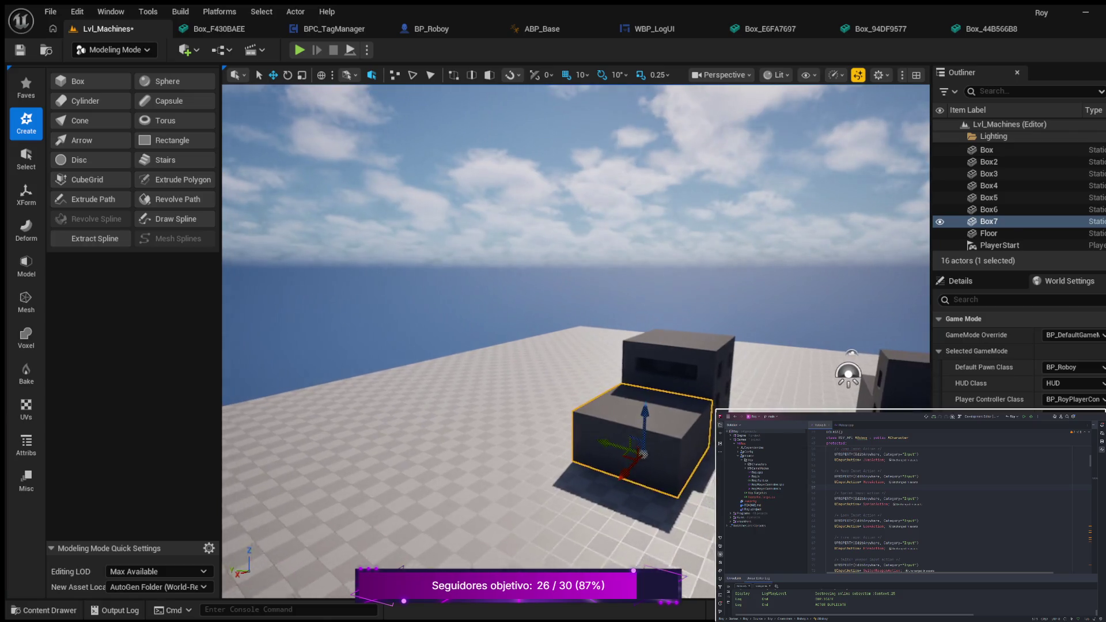
pyautogui.press('w')
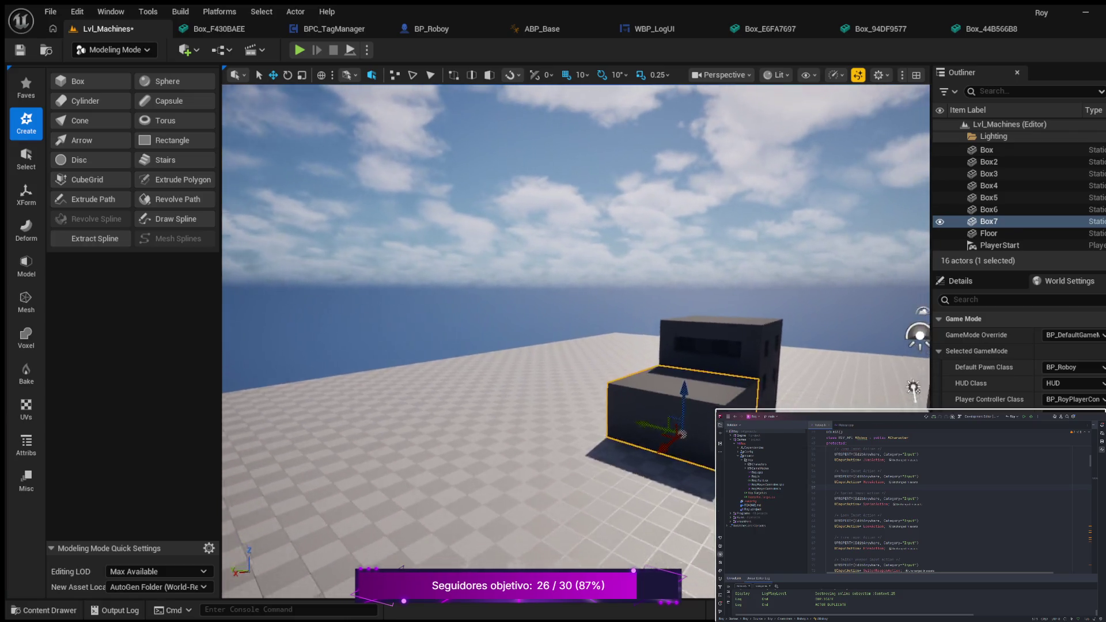
pyautogui.press('w')
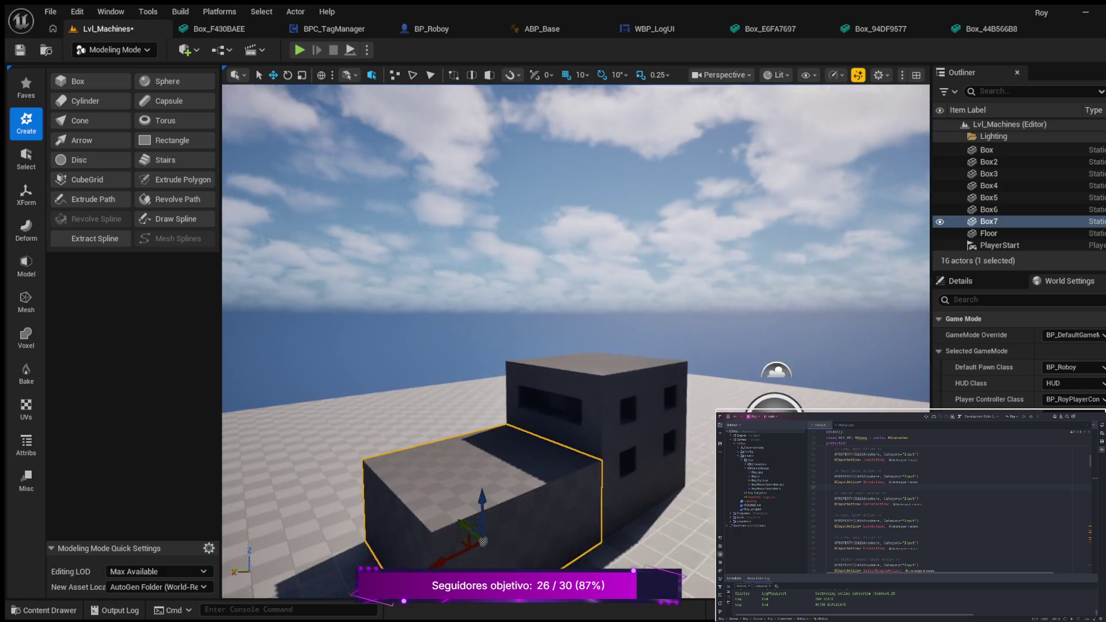
pyautogui.press('w')
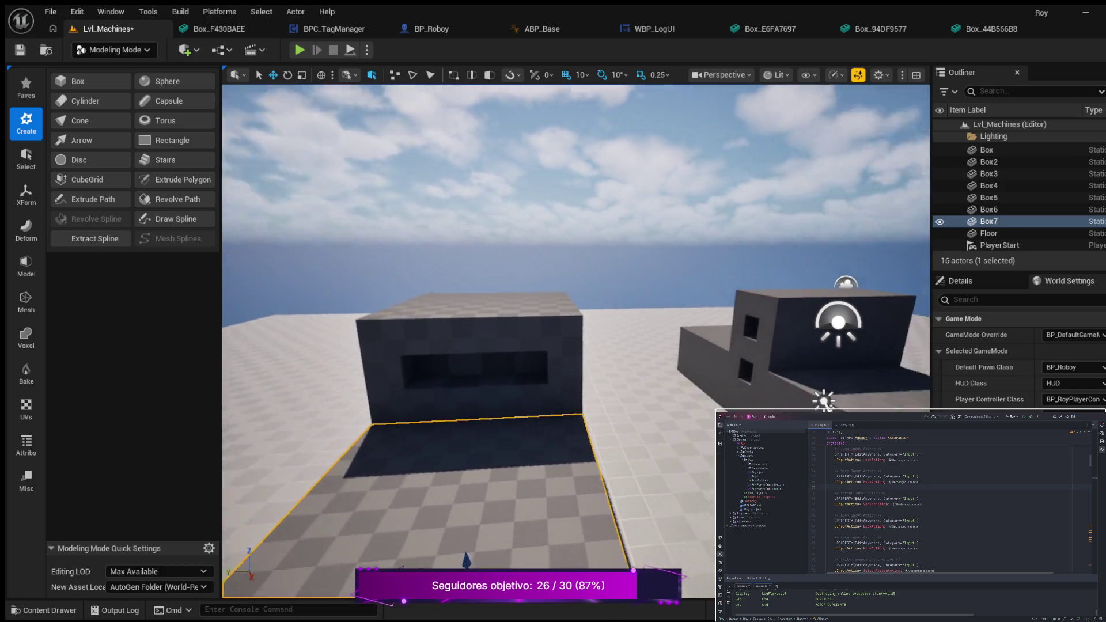
pyautogui.press('s')
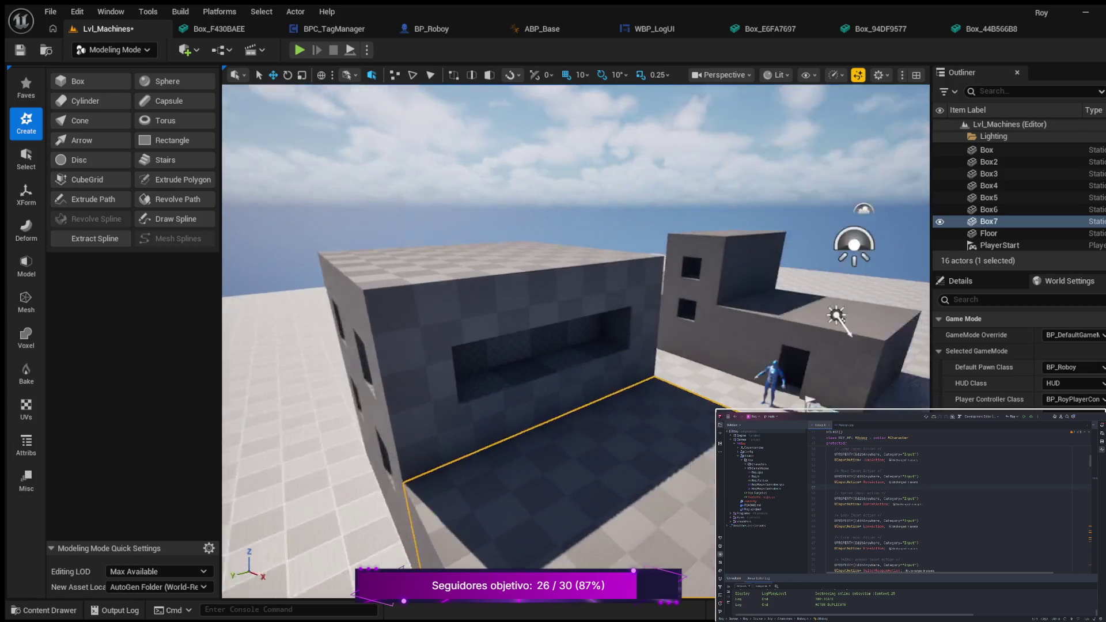
# Select the small doorway box, Box3, and circle around to the building's side.
pyautogui.press('d')
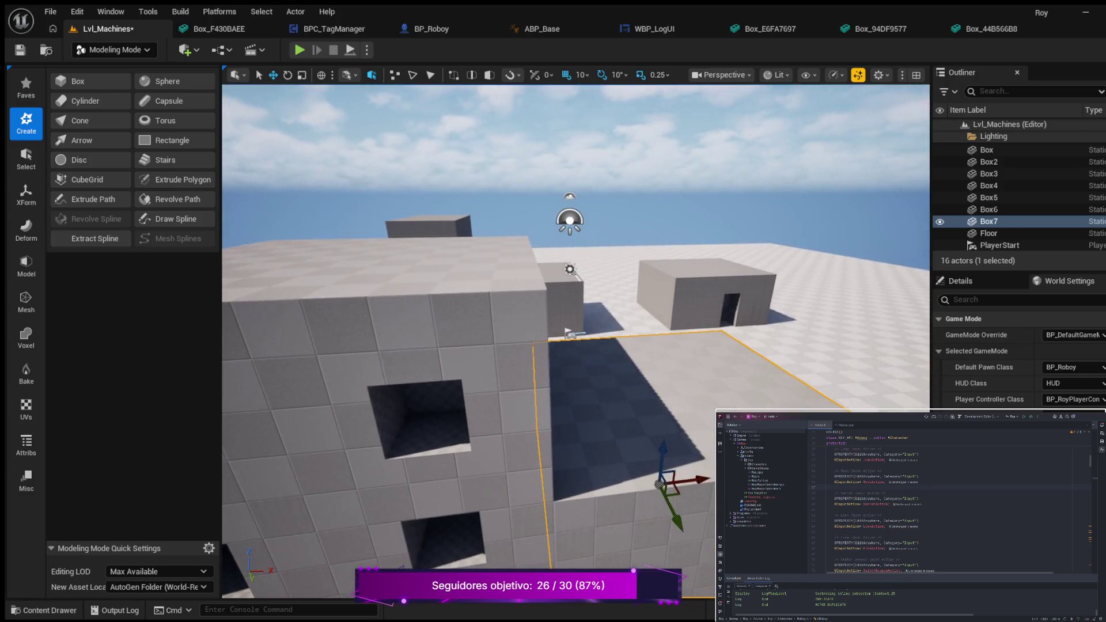
pyautogui.click(755, 298)
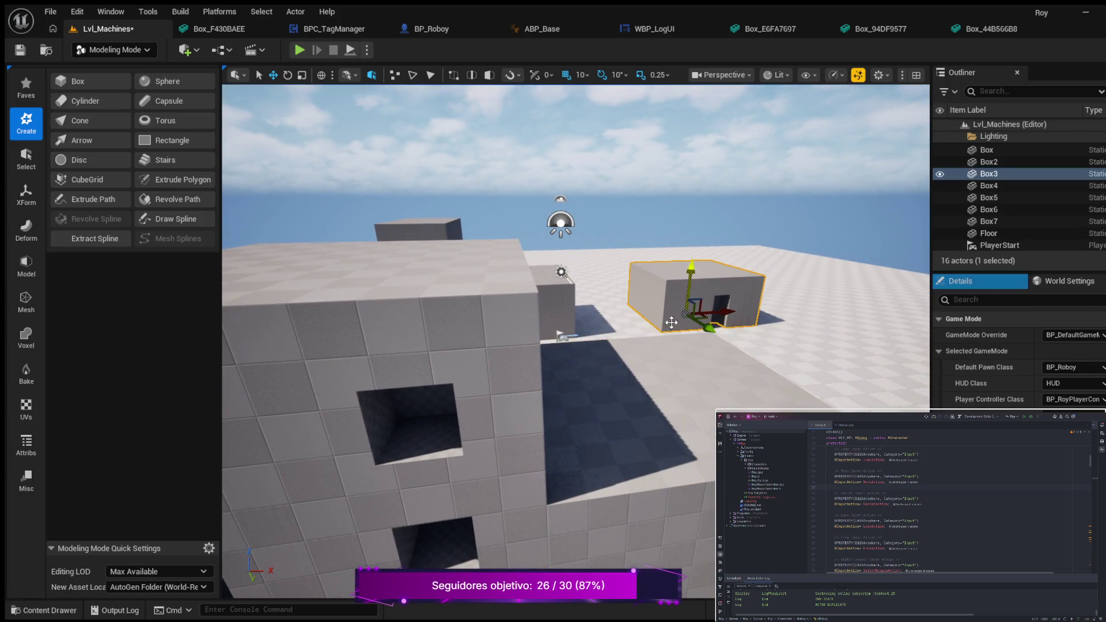
pyautogui.press('s')
pyautogui.press('a')
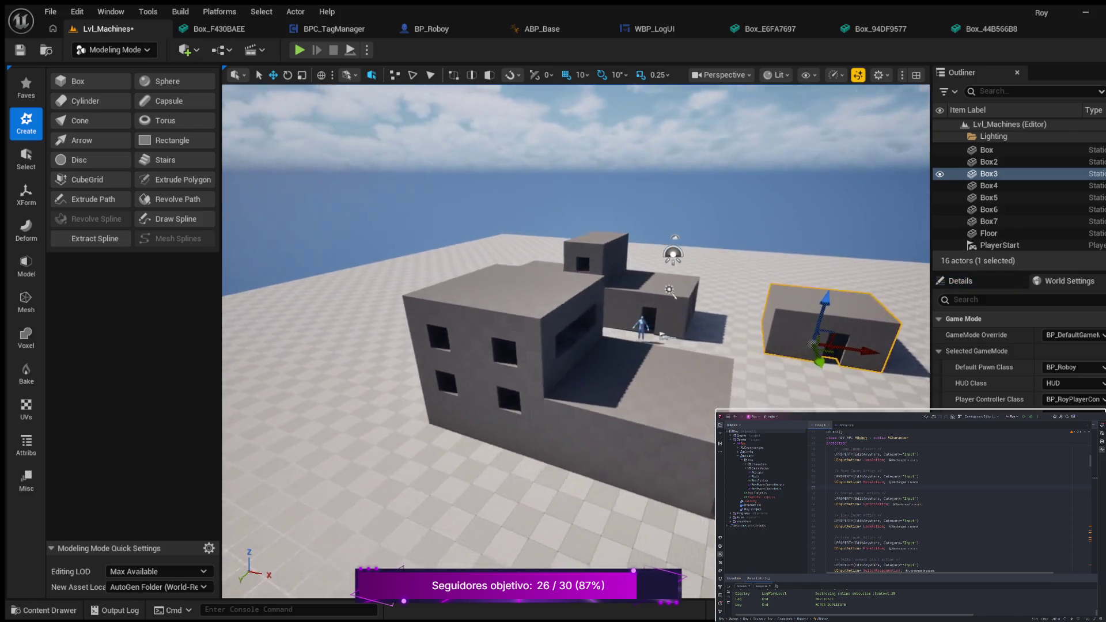
pyautogui.press('w')
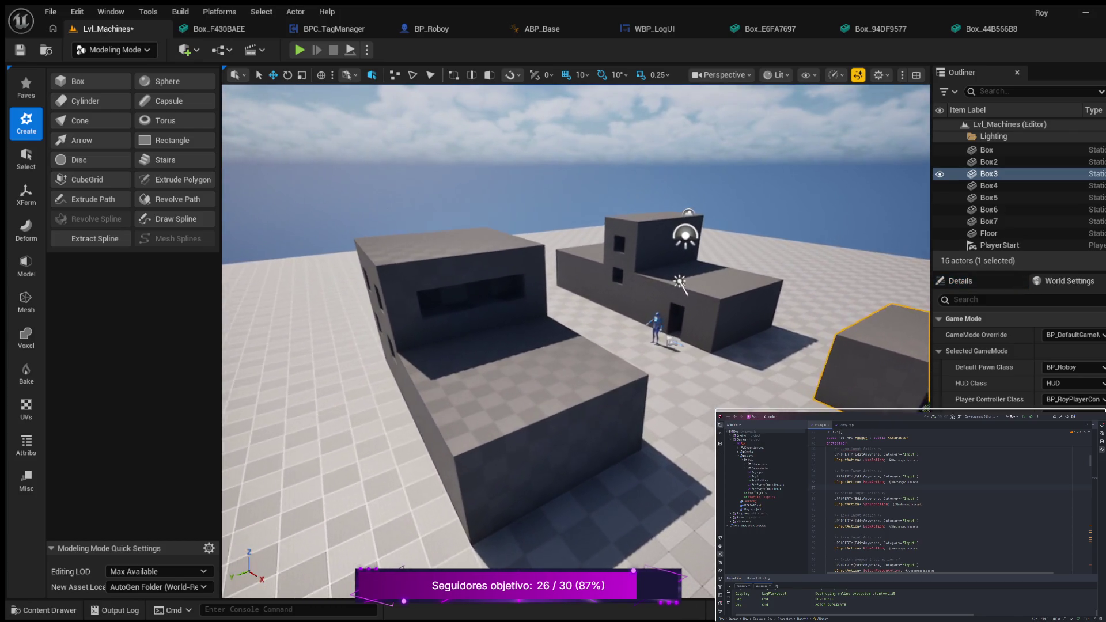
pyautogui.press('w')
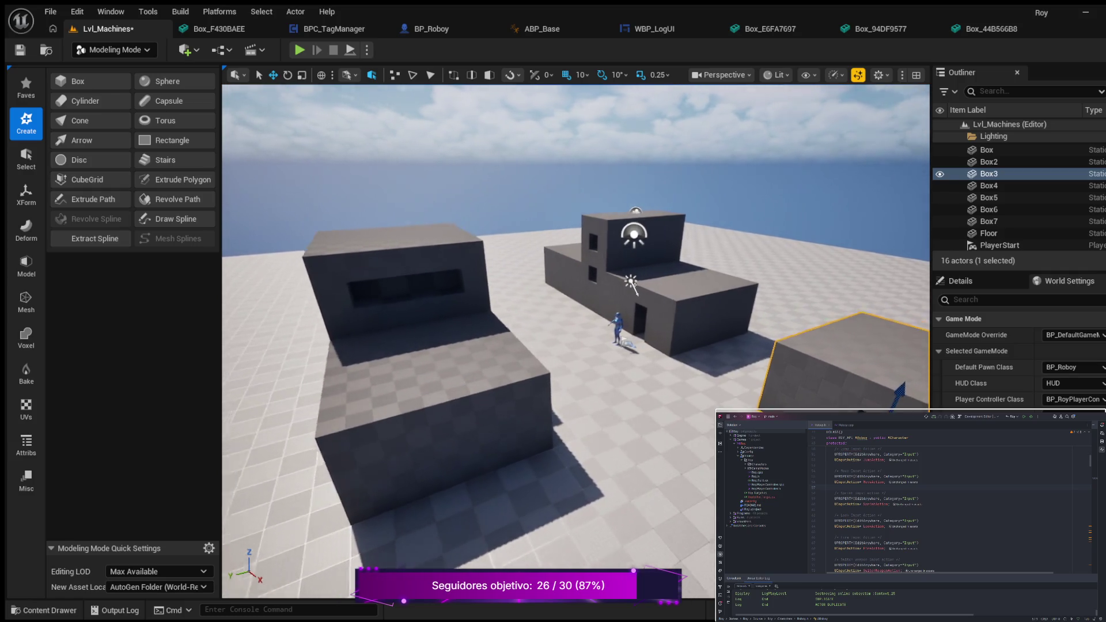
pyautogui.press('d')
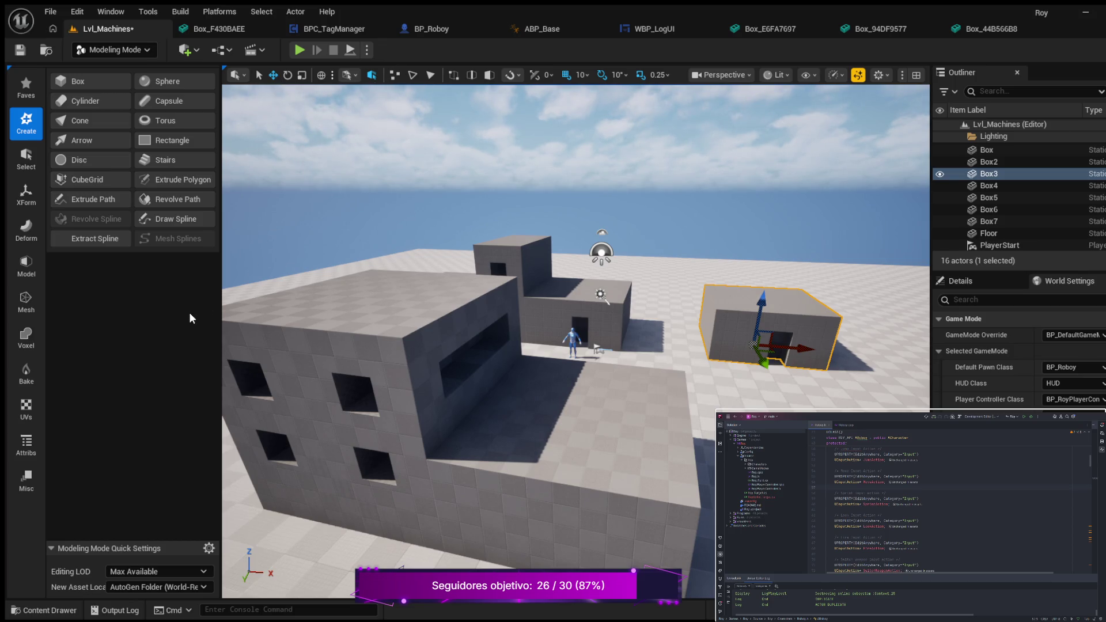
pyautogui.scroll(-1, 453, 295)
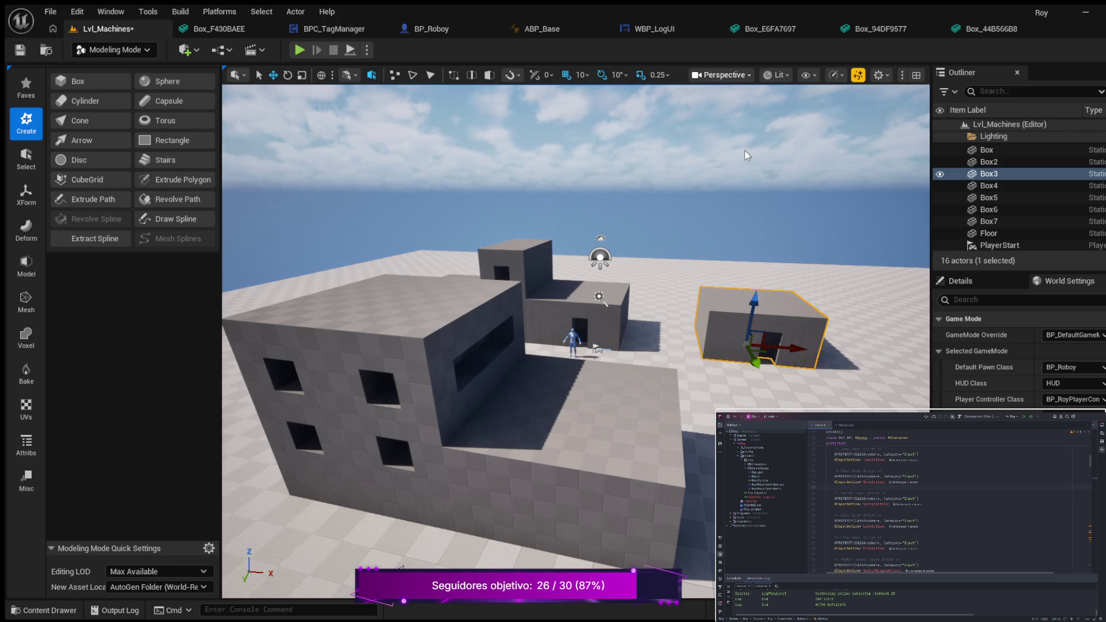
pyautogui.hotkey('alt', 'j')
pyautogui.scroll(-5, 713, 199)
# Zoom the overhead wireframe view, then switch to the Right side view with Alt+Shift+K.
pyautogui.scroll(-1, 712, 212)
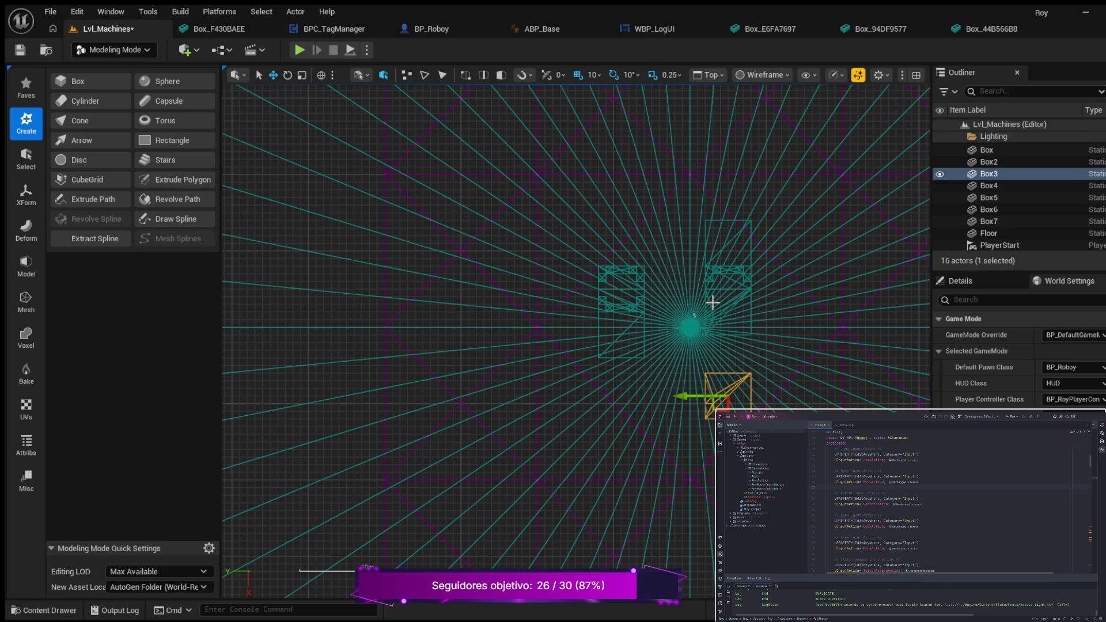
pyautogui.scroll(5, 713, 302)
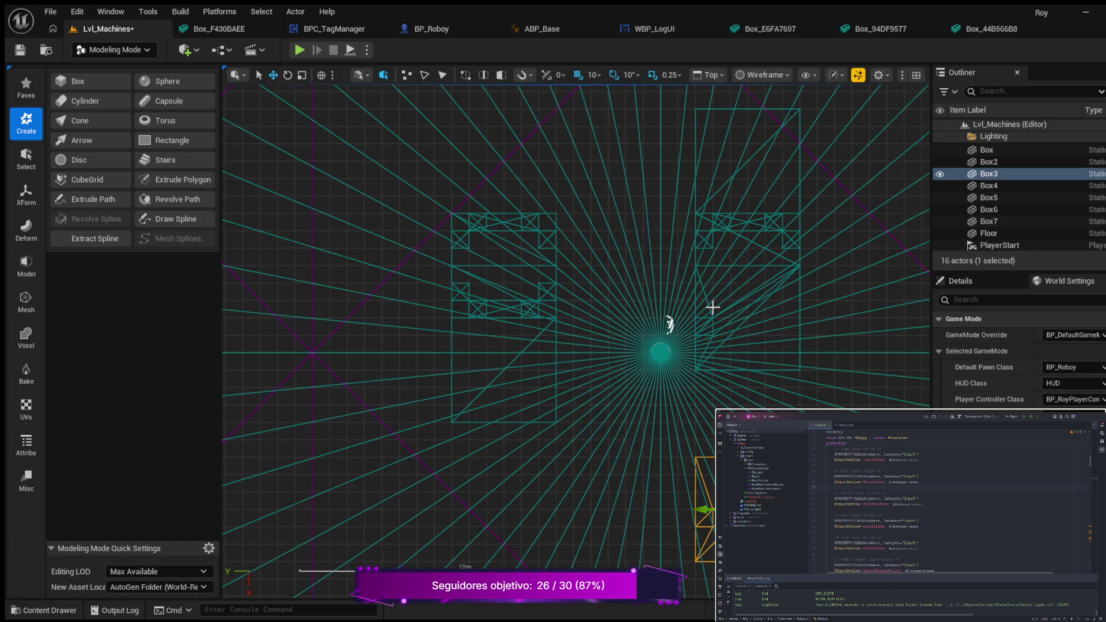
pyautogui.scroll(-1, 712, 307)
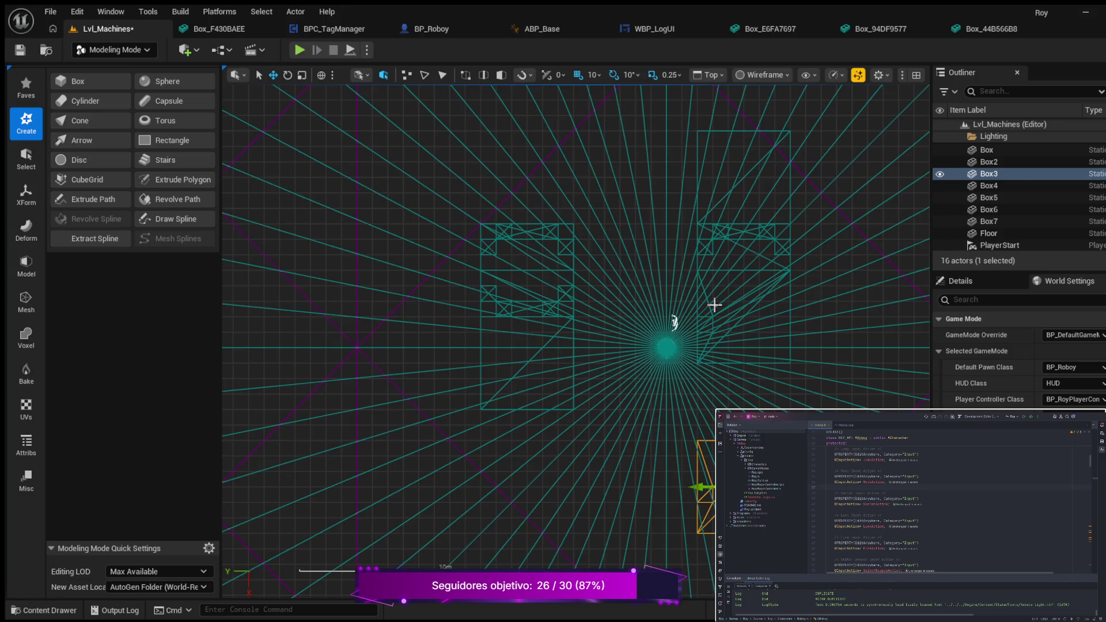
pyautogui.scroll(-3, 714, 305)
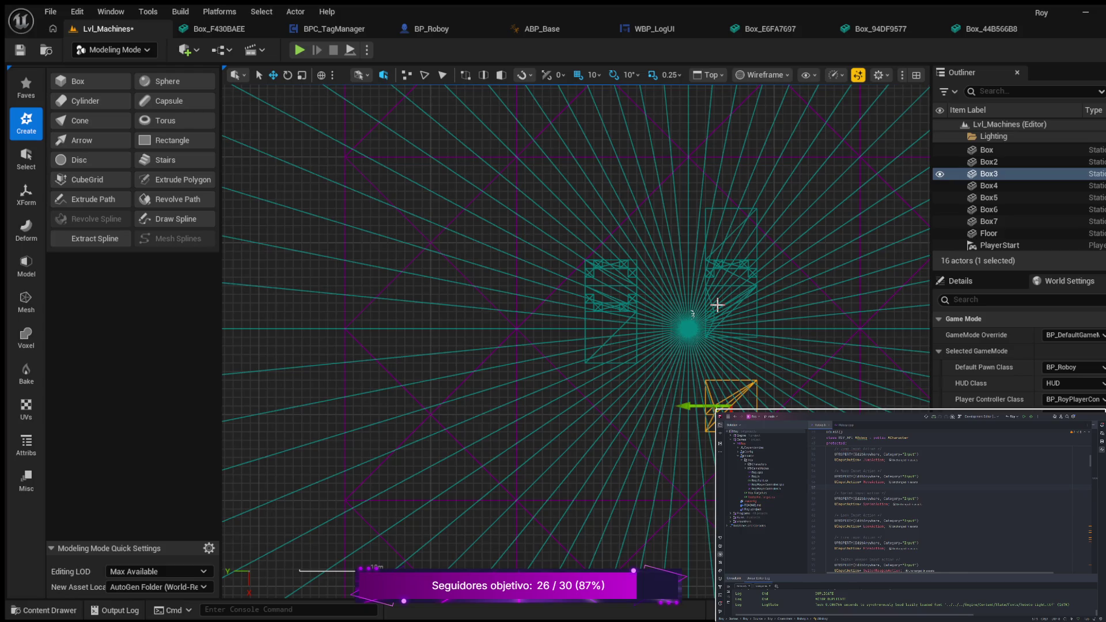
pyautogui.scroll(2, 717, 305)
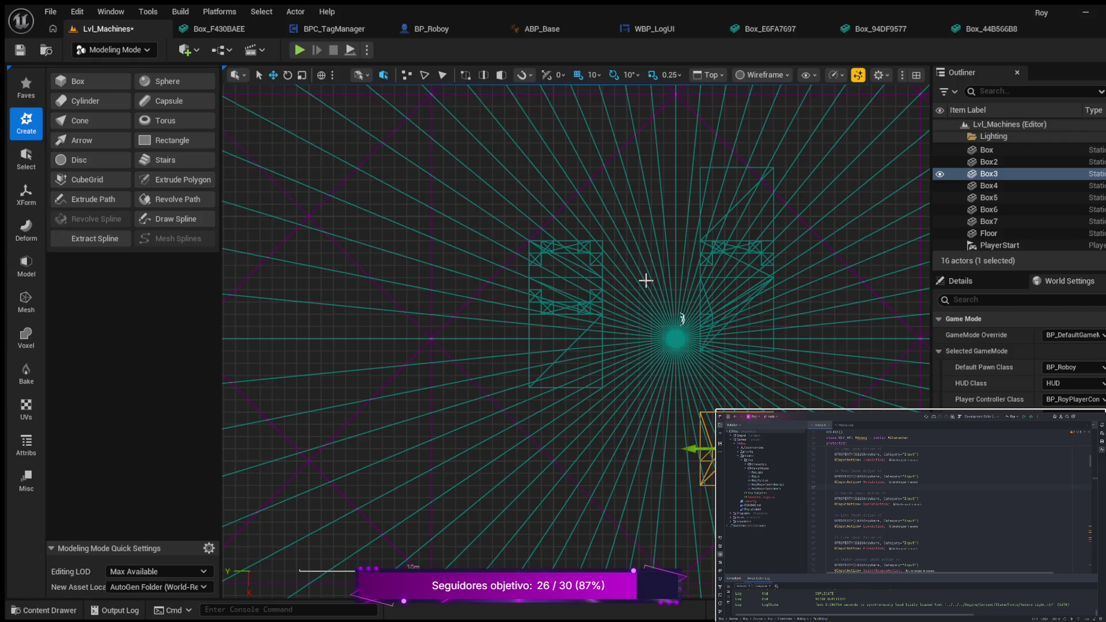
pyautogui.scroll(-2, 680, 284)
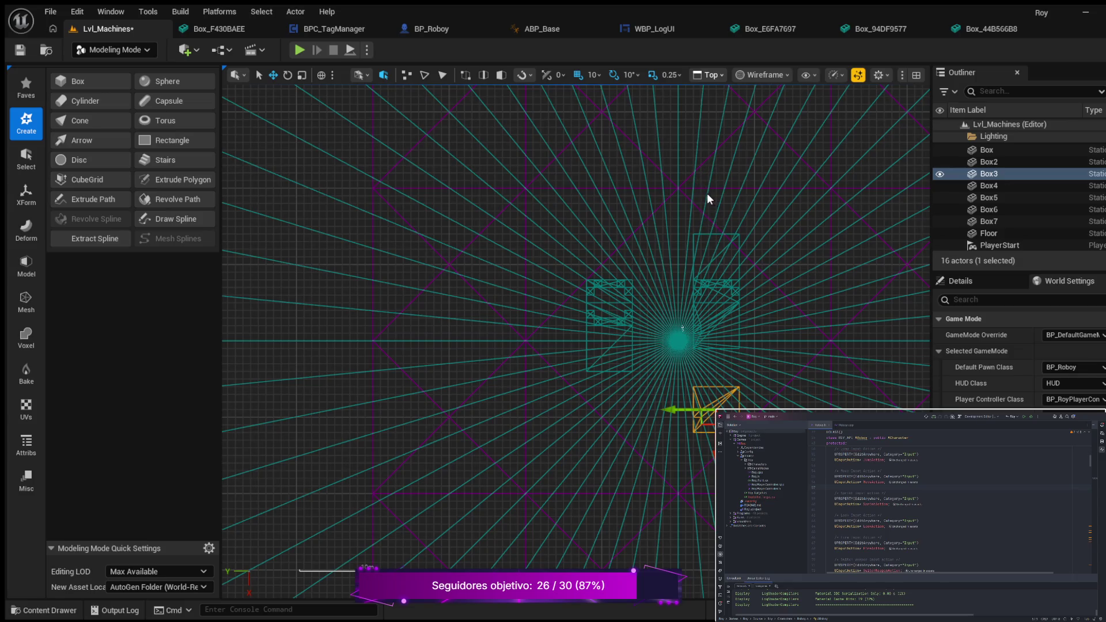
pyautogui.hotkey('alt', 'shift', 'k')
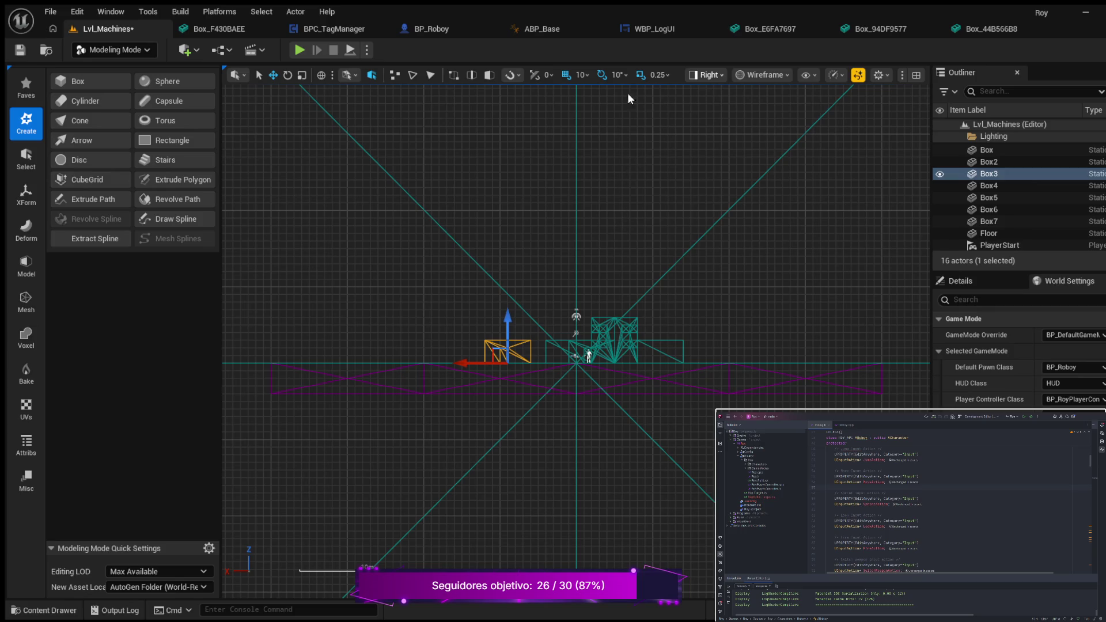
# Go from the Right view through Top to a shaded Perspective view tilted over the buildings.
pyautogui.scroll(4, 572, 354)
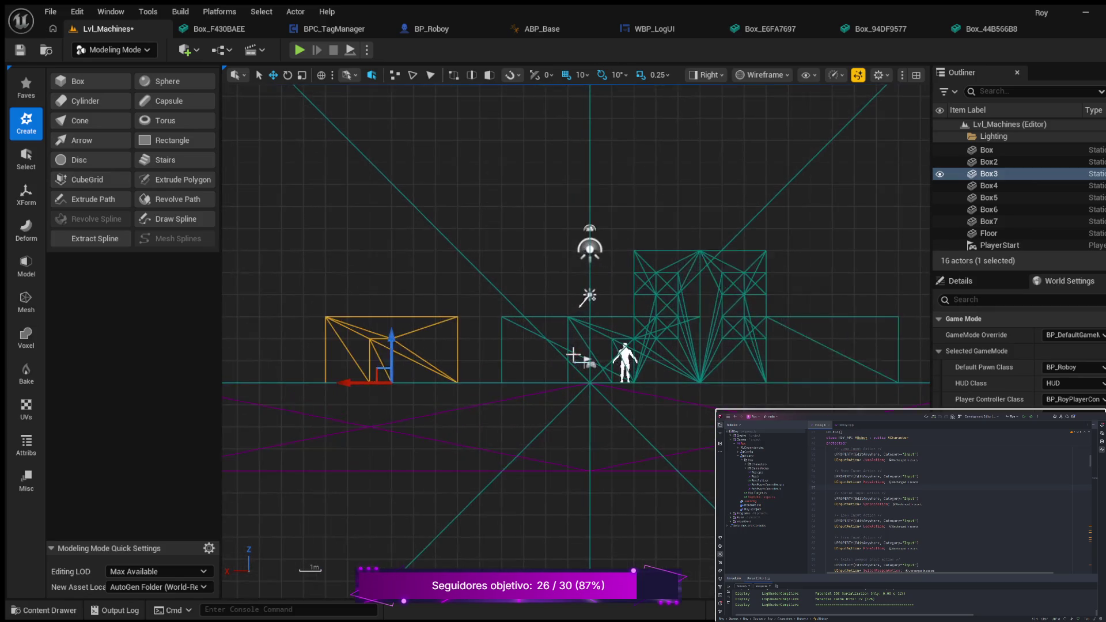
pyautogui.scroll(1, 572, 353)
pyautogui.scroll(-1, 573, 355)
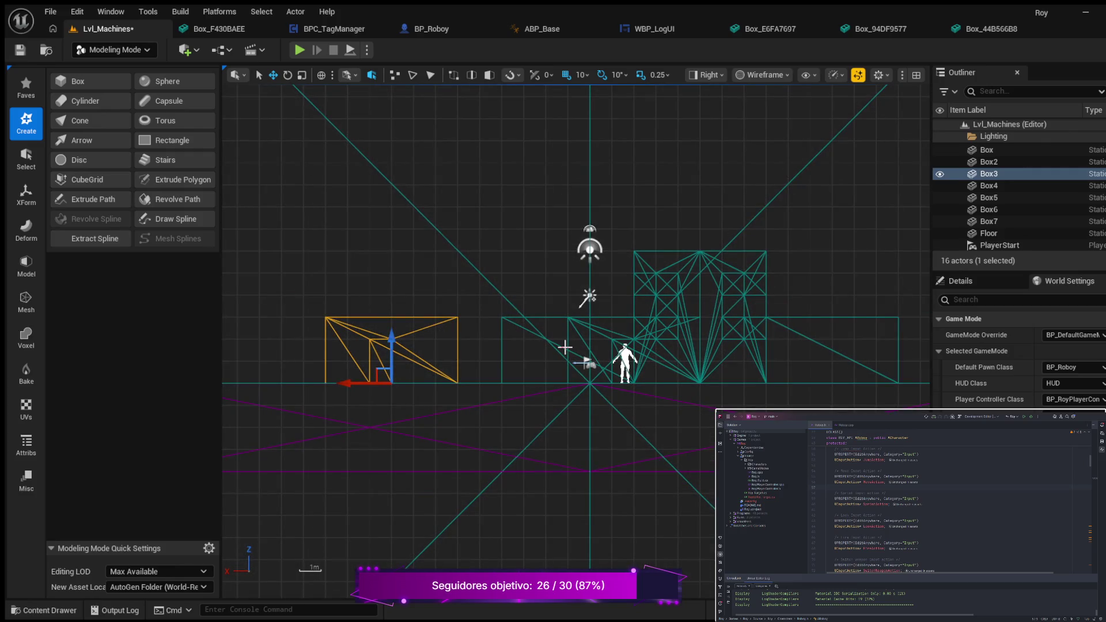
pyautogui.hotkey('alt', 'j')
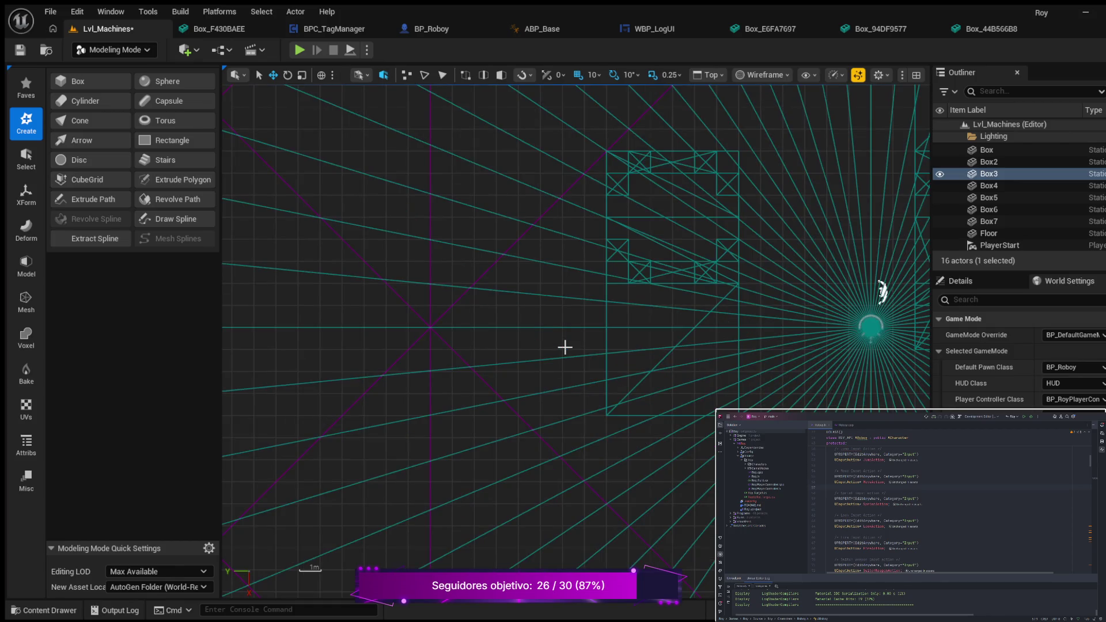
pyautogui.scroll(-4, 578, 353)
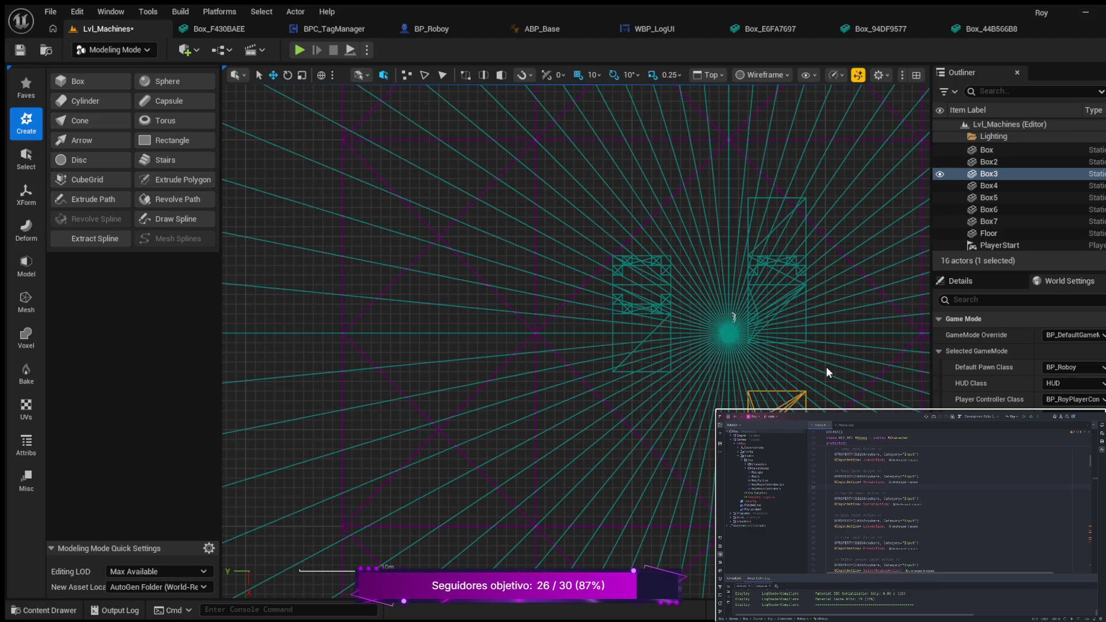
pyautogui.scroll(3, 800, 364)
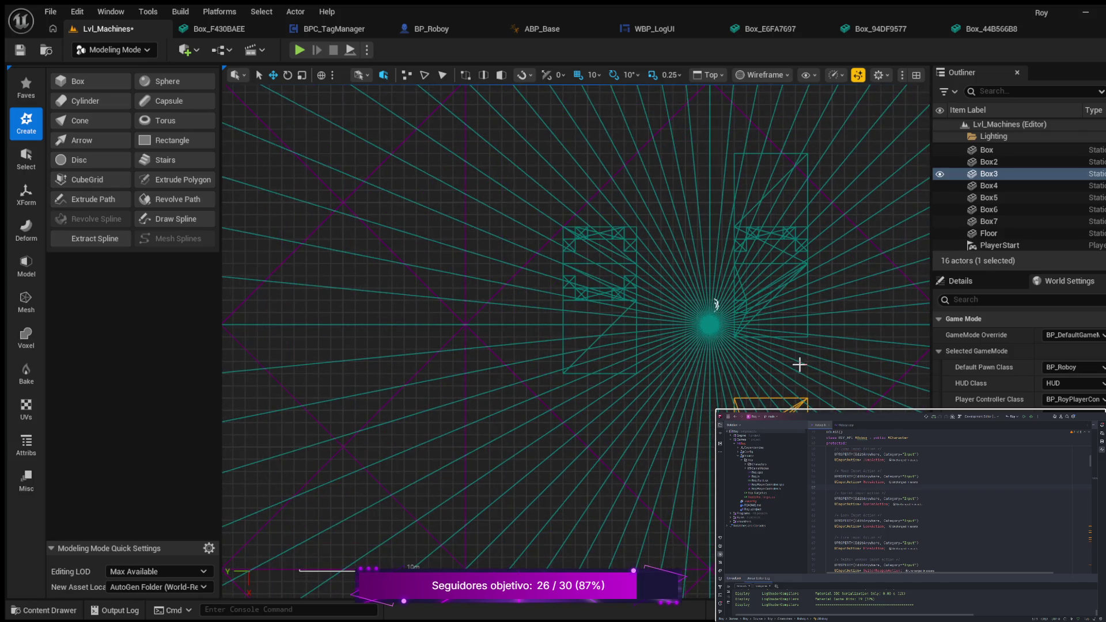
pyautogui.scroll(1, 800, 364)
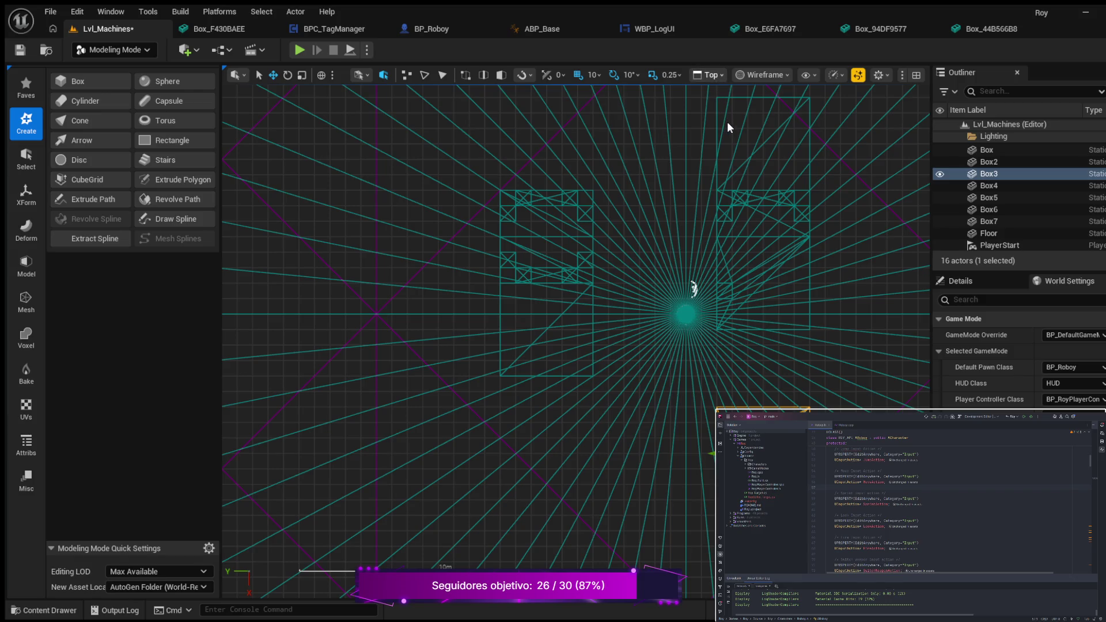
pyautogui.hotkey('alt', 'g')
pyautogui.moveTo(653, 299); pyautogui.dragTo(653, 401)
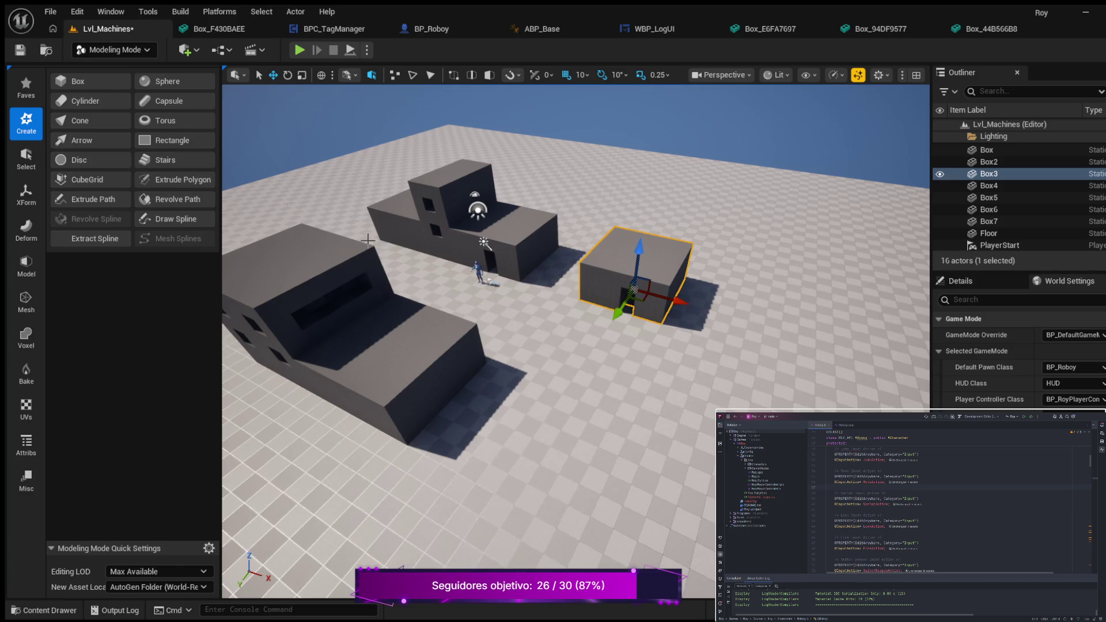
pyautogui.scroll(-3, 367, 240)
pyautogui.scroll(4, 445, 290)
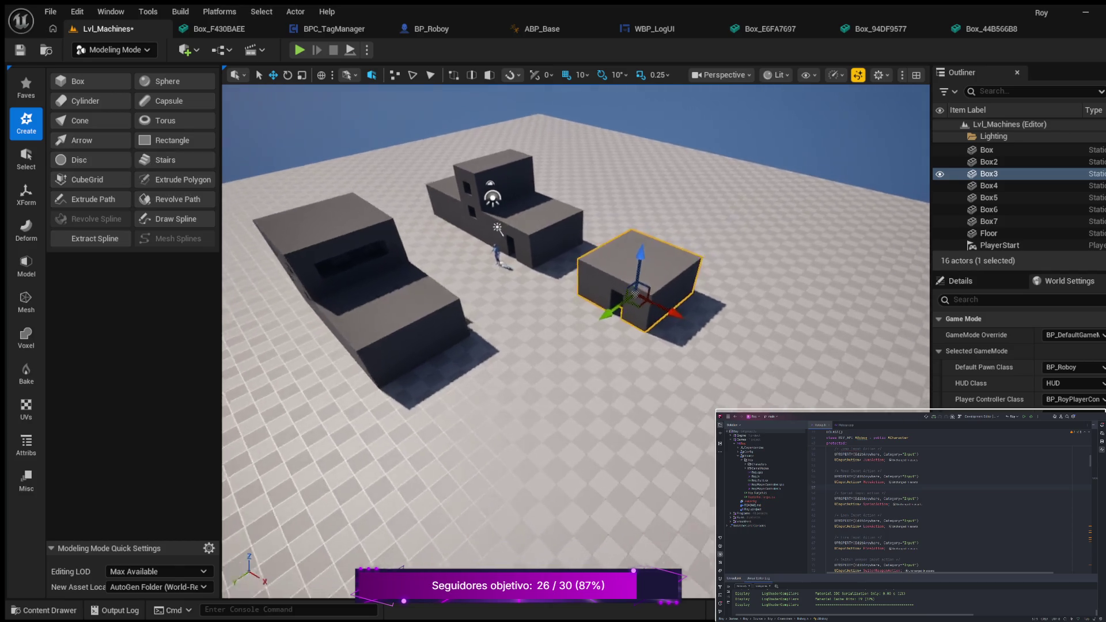
pyautogui.scroll(6, 576, 340)
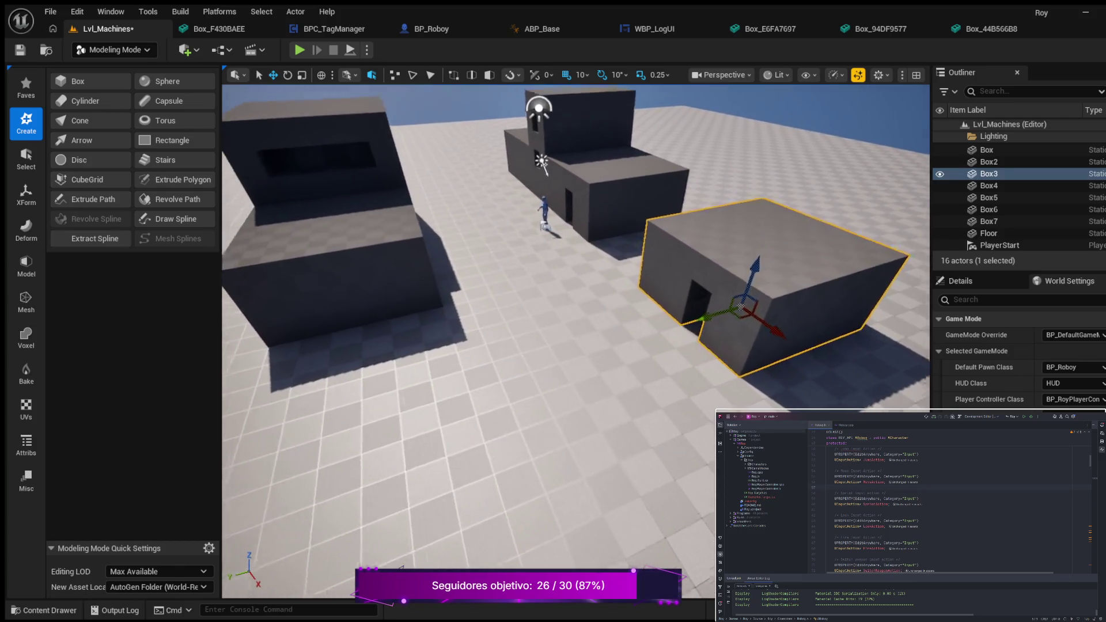
pyautogui.scroll(3, 576, 340)
pyautogui.scroll(-3, 576, 340)
pyautogui.scroll(4, 576, 340)
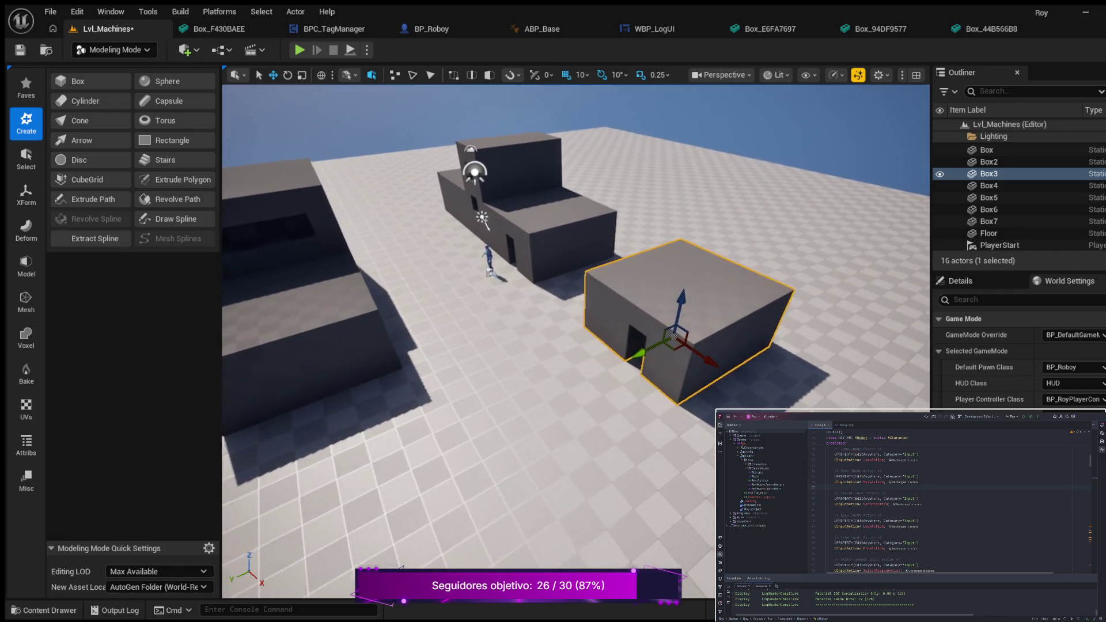
pyautogui.scroll(-2, 576, 340)
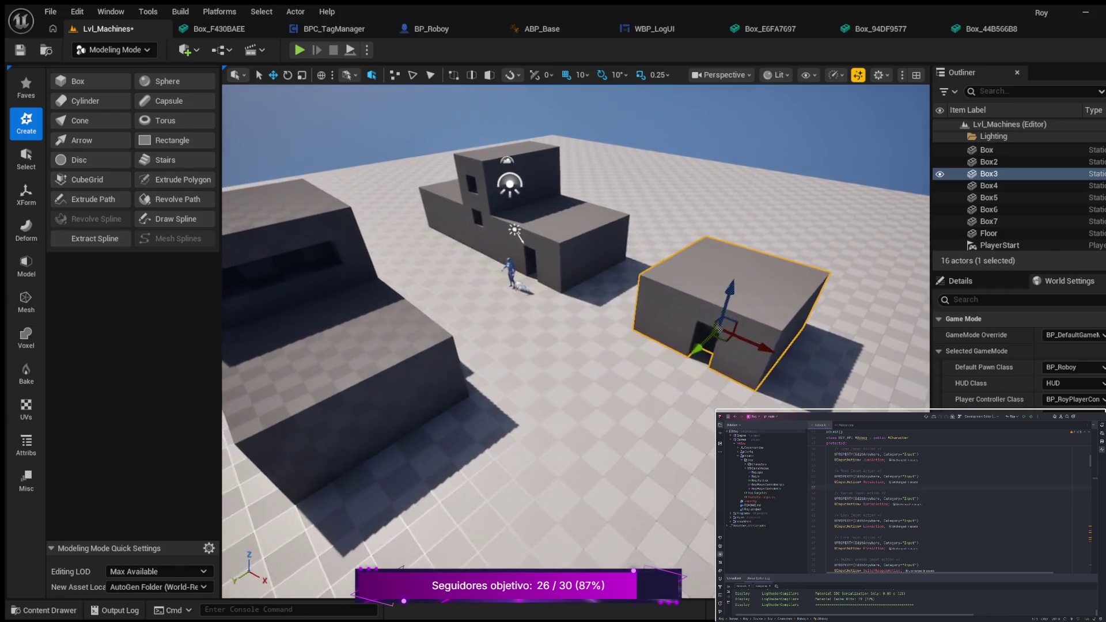
pyautogui.scroll(-2, 577, 340)
pyautogui.scroll(3, 576, 340)
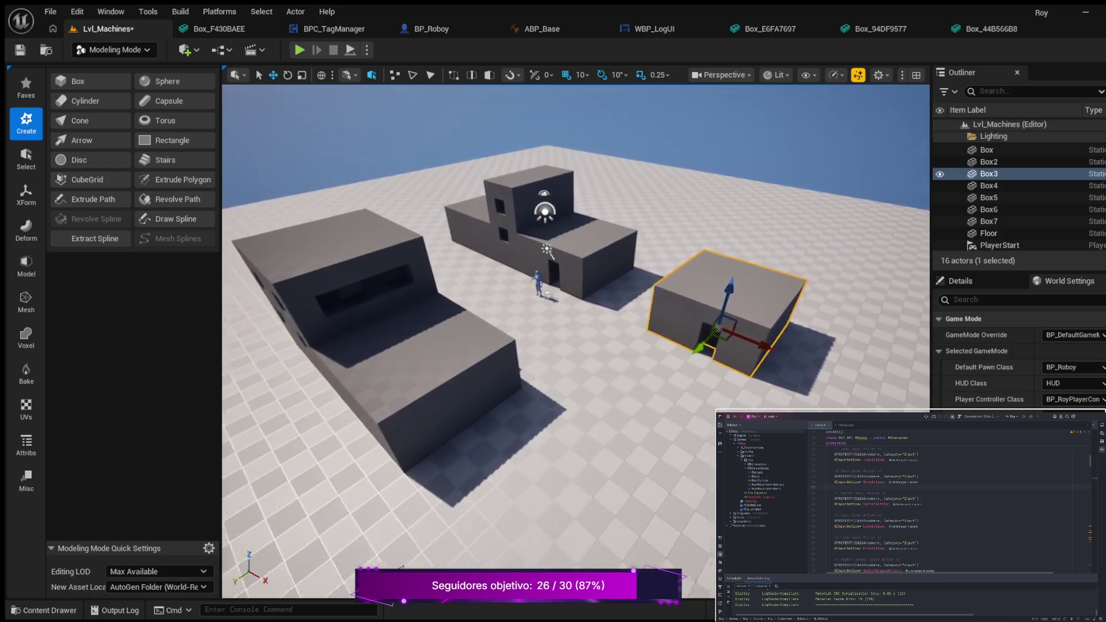
pyautogui.scroll(-2, 576, 340)
pyautogui.press('d')
pyautogui.press('d')
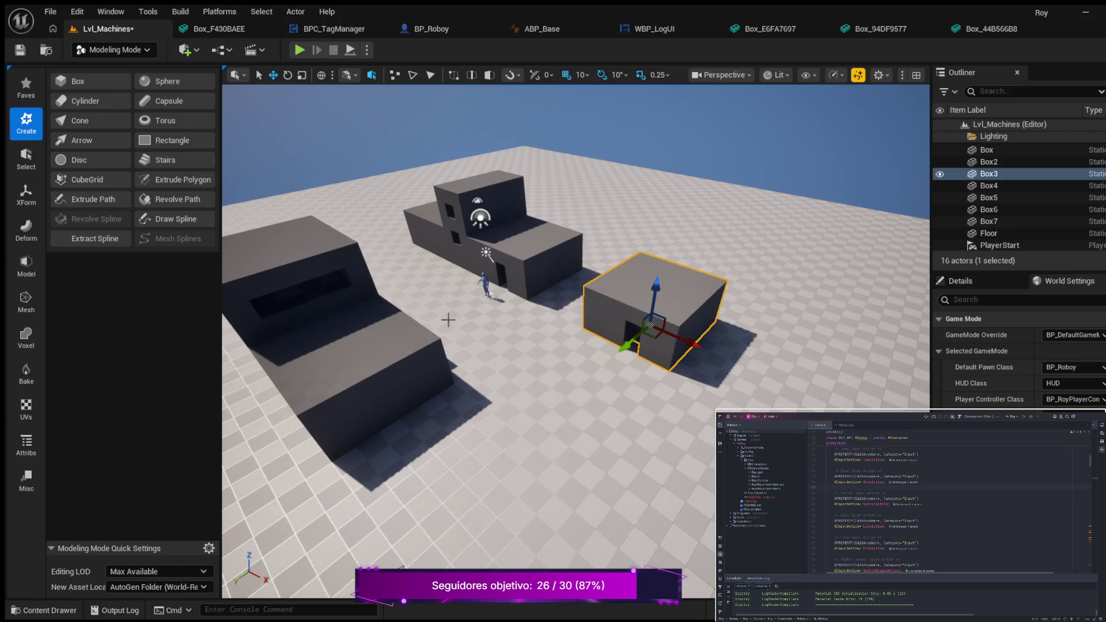
pyautogui.press('a')
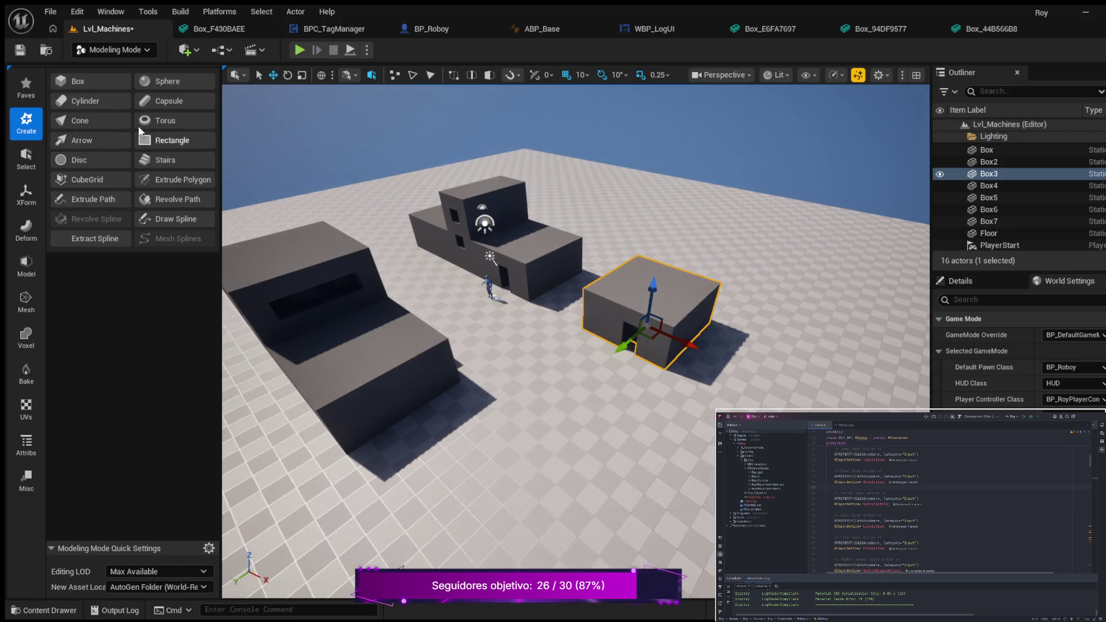
pyautogui.click(90, 81)
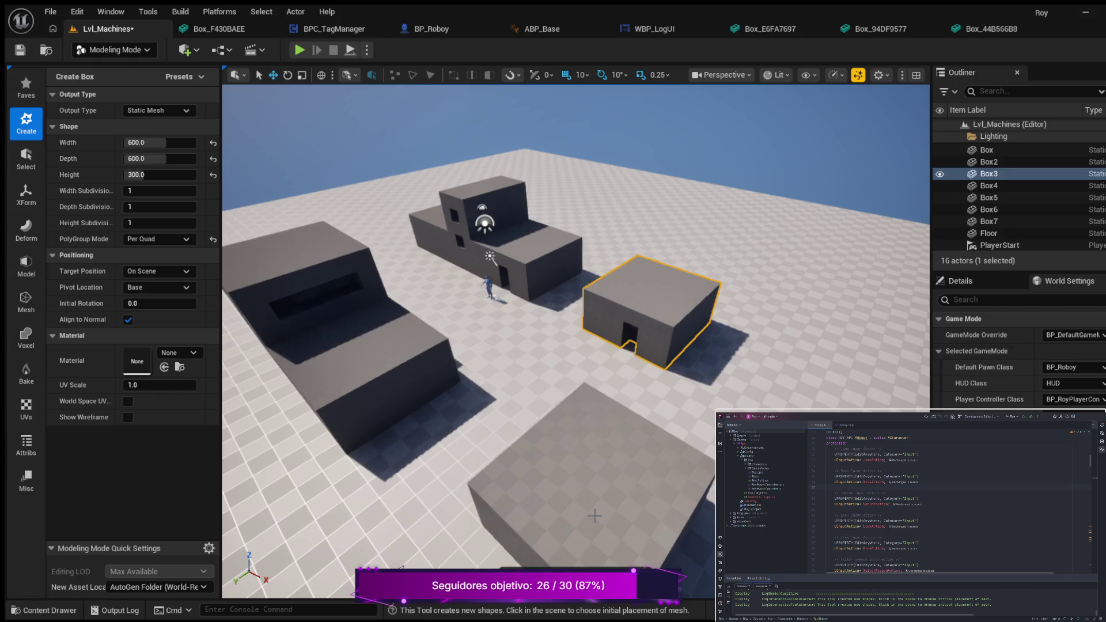
pyautogui.click(595, 516)
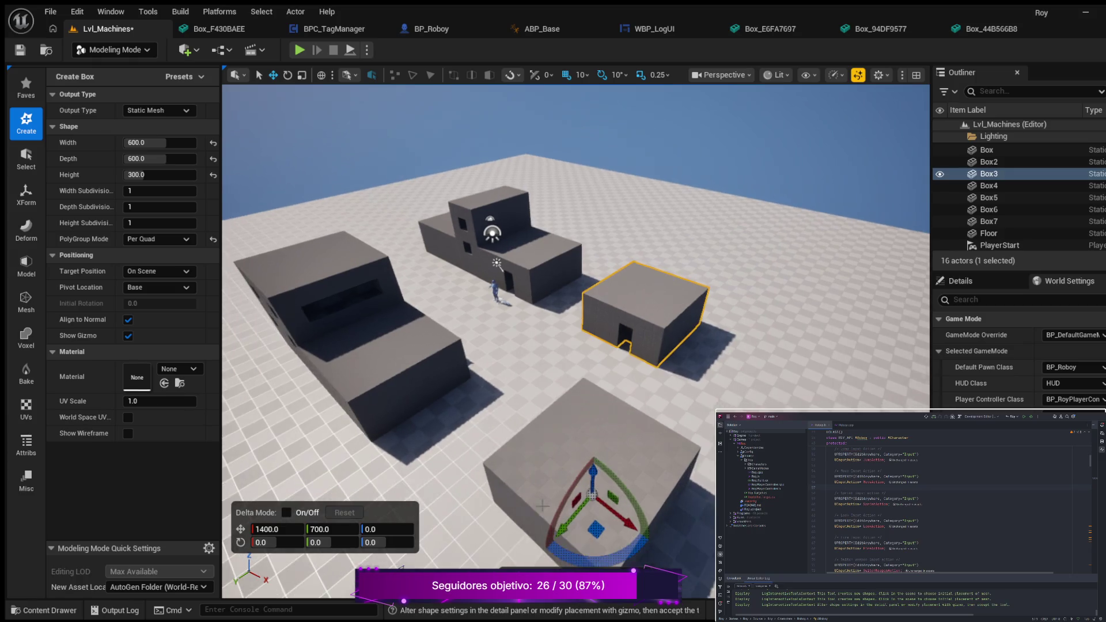
pyautogui.scroll(-5, 515, 450)
pyautogui.moveTo(514, 450); pyautogui.dragTo(610, 437)
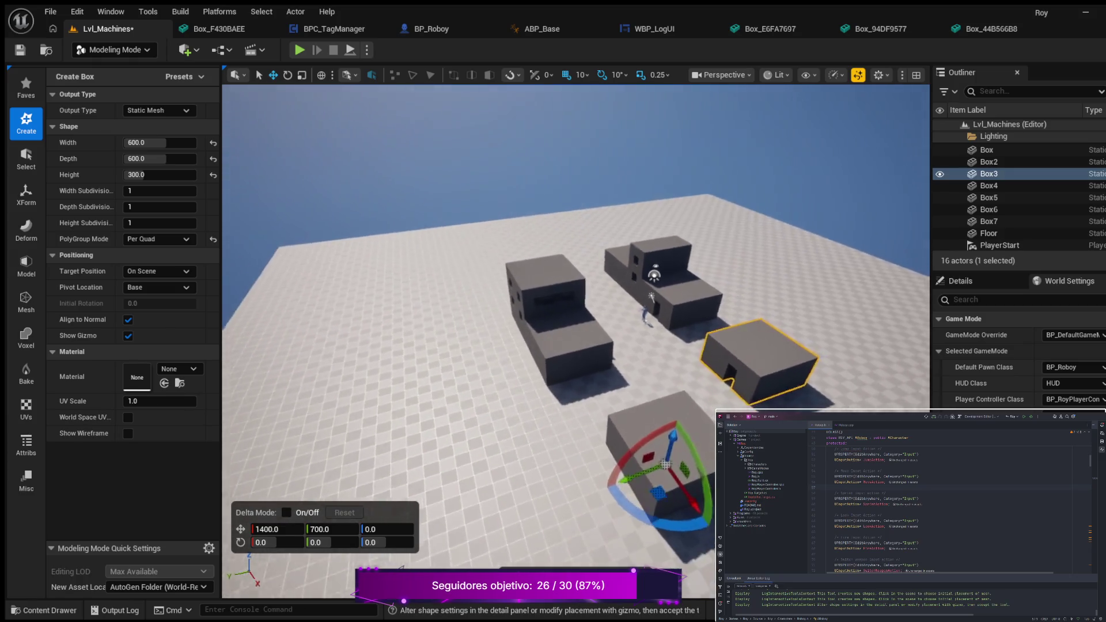
pyautogui.scroll(8, 576, 347)
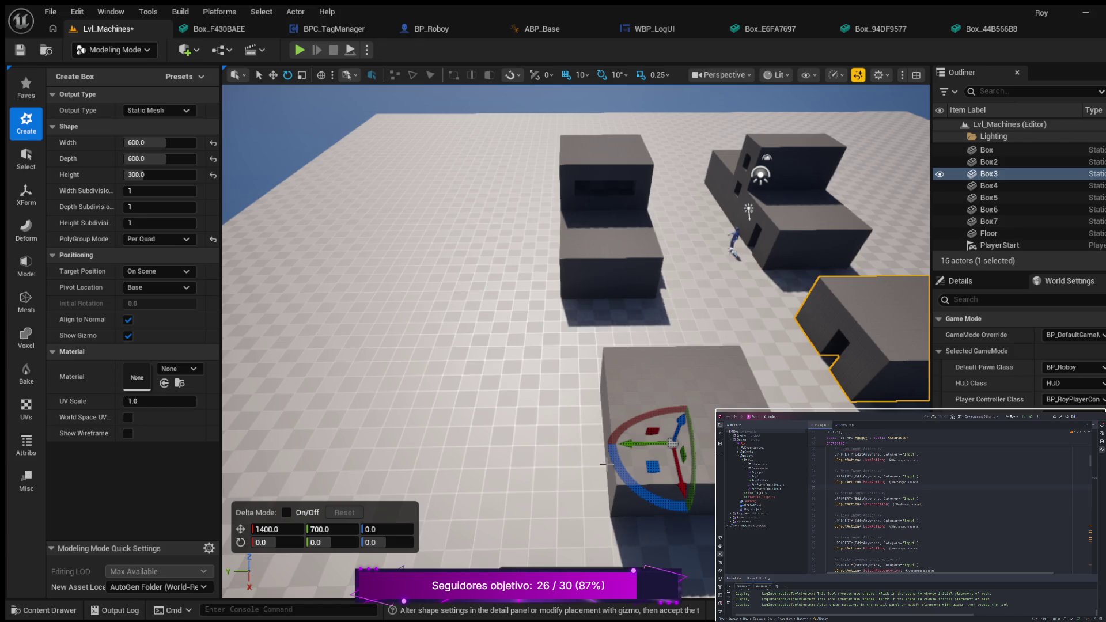
pyautogui.moveTo(629, 444); pyautogui.dragTo(627, 444)
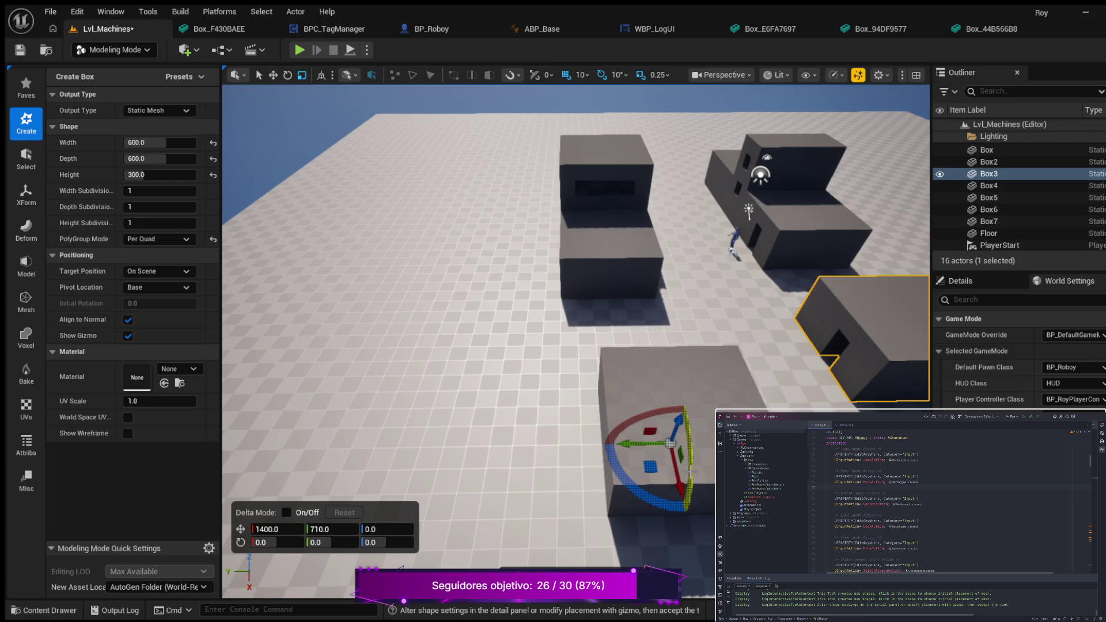
pyautogui.moveTo(625, 443)
pyautogui.mouseDown()
pyautogui.moveTo(616, 444)
pyautogui.moveTo(651, 443)
pyautogui.moveTo(589, 452)
pyautogui.mouseUp()
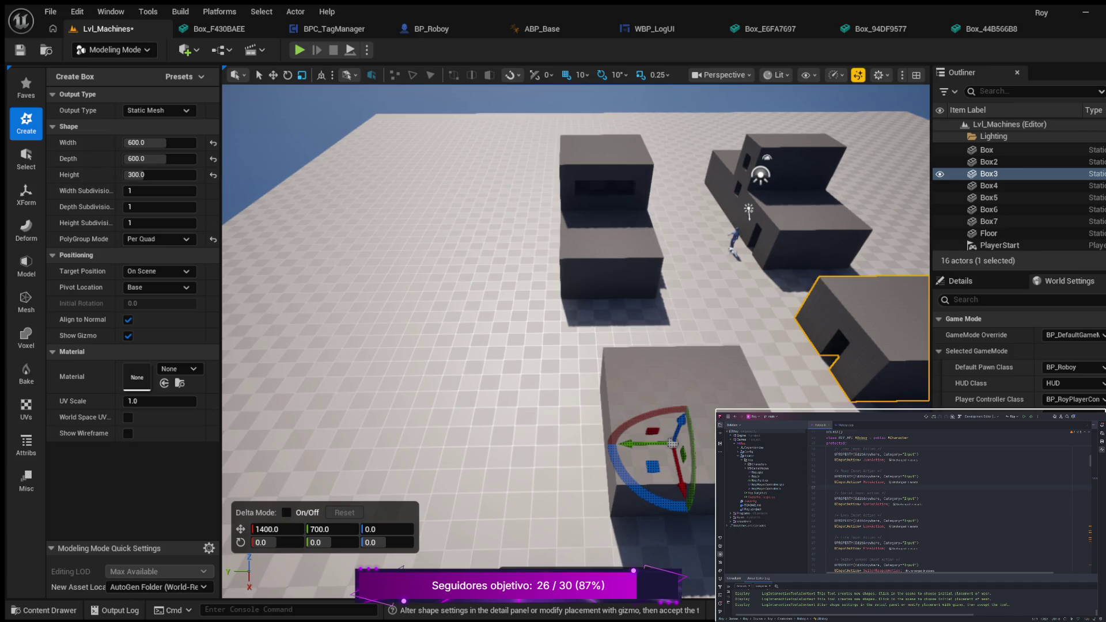
pyautogui.press('Escape')
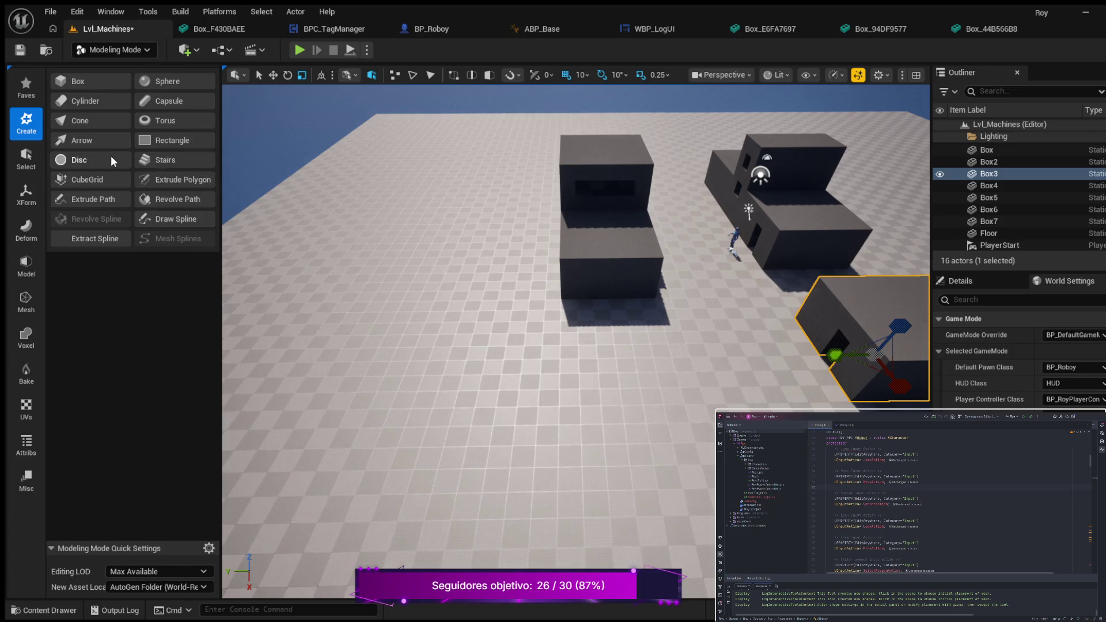
# Place a new cylinder on the floor near the buildings and set its height to 50.
pyautogui.click(75, 102)
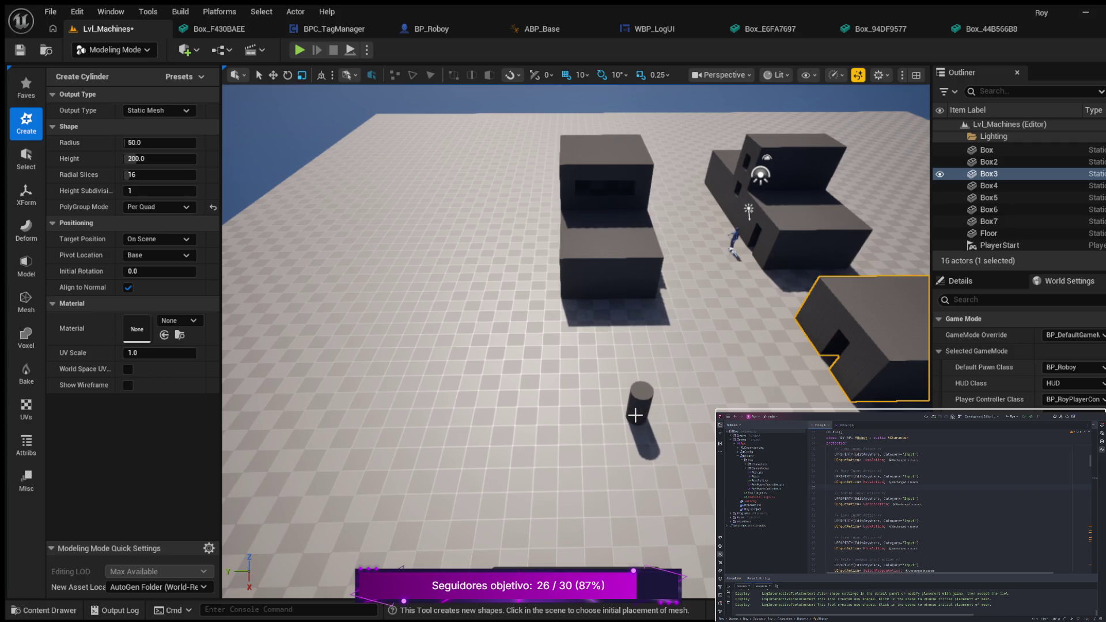
pyautogui.click(636, 415)
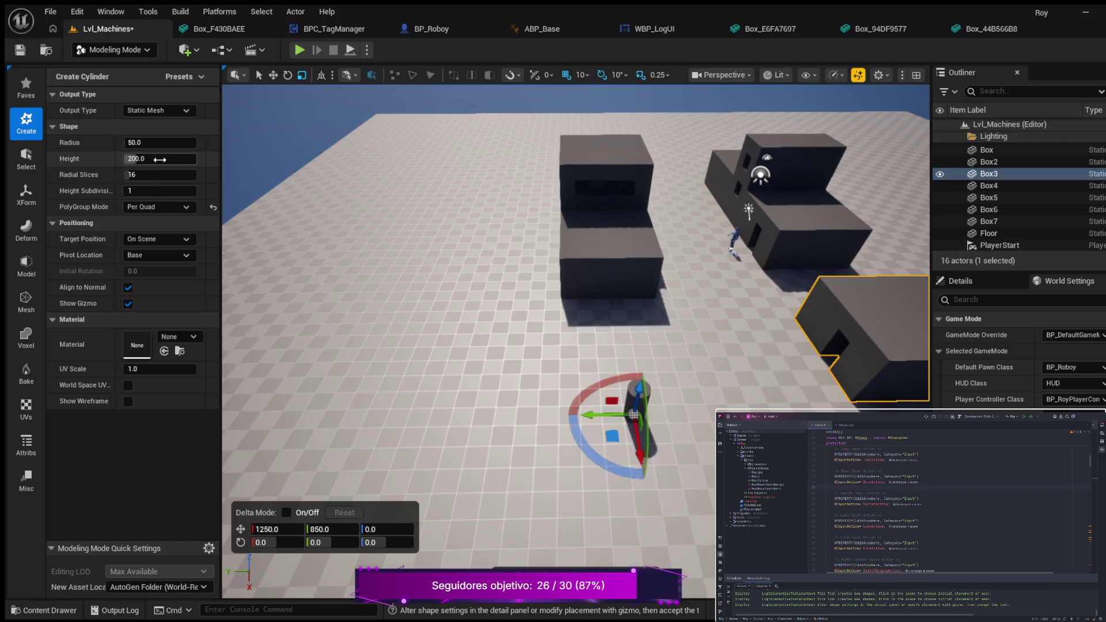
pyautogui.moveTo(154, 160); pyautogui.dragTo(121, 160)
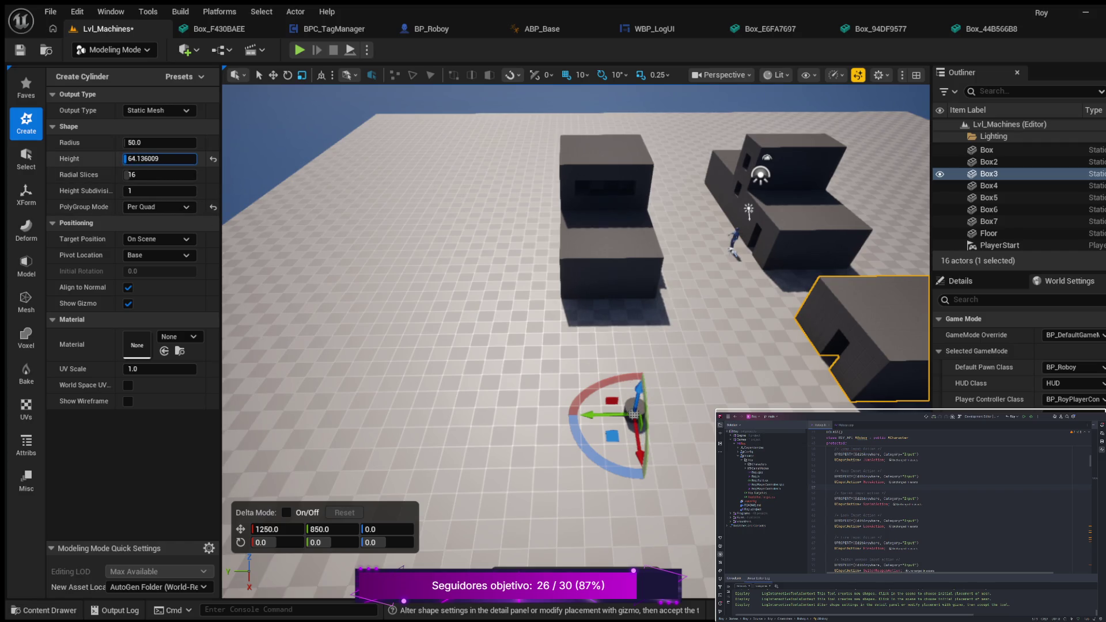
pyautogui.click(160, 159)
pyautogui.write('100')
pyautogui.press('Return')
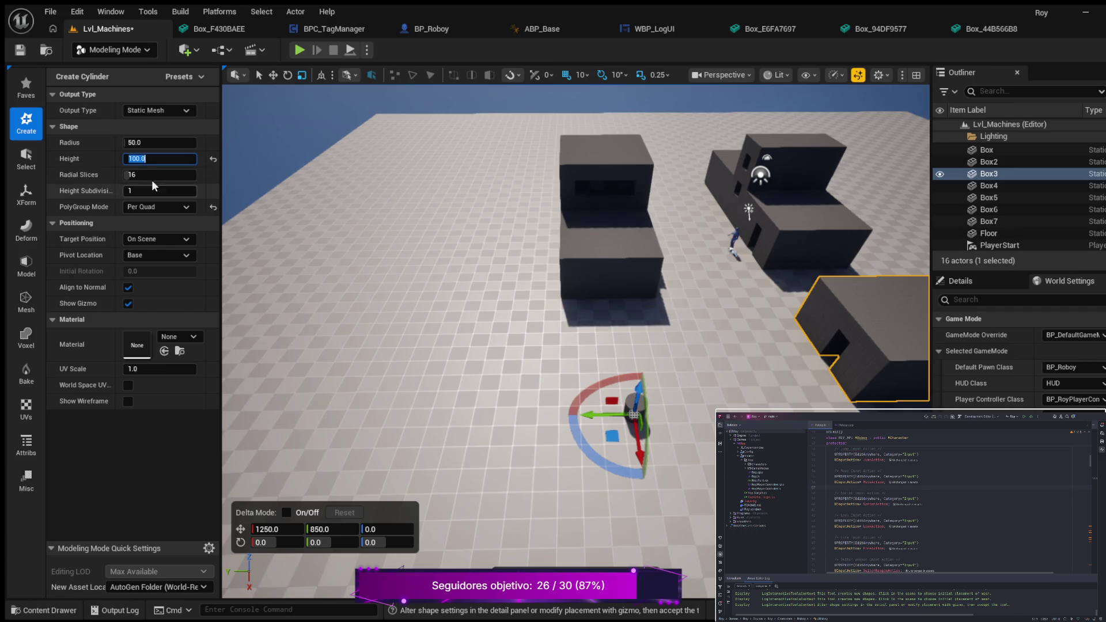
pyautogui.write('50')
pyautogui.press('Return')
pyautogui.moveTo(466, 341)
pyautogui.mouseDown()
pyautogui.moveTo(559, 340)
pyautogui.moveTo(496, 337)
pyautogui.mouseUp()
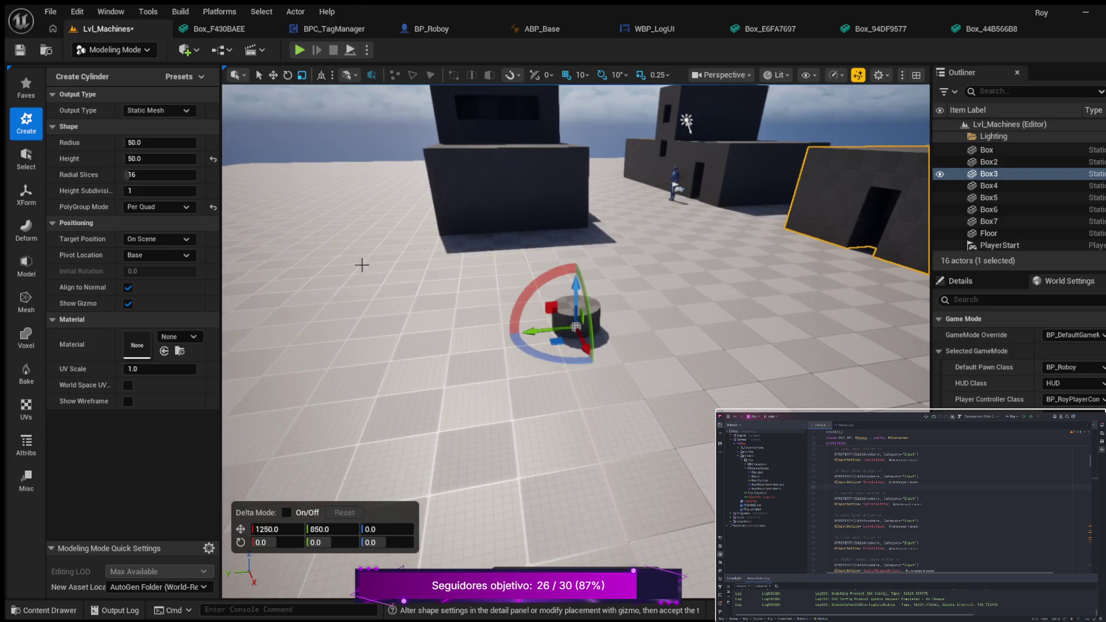
pyautogui.moveTo(135, 143)
pyautogui.mouseDown()
pyautogui.moveTo(179, 142)
pyautogui.moveTo(154, 146)
pyautogui.mouseUp()
# Set the cylinder's radius to 800, after first trying 600.
pyautogui.click(155, 146)
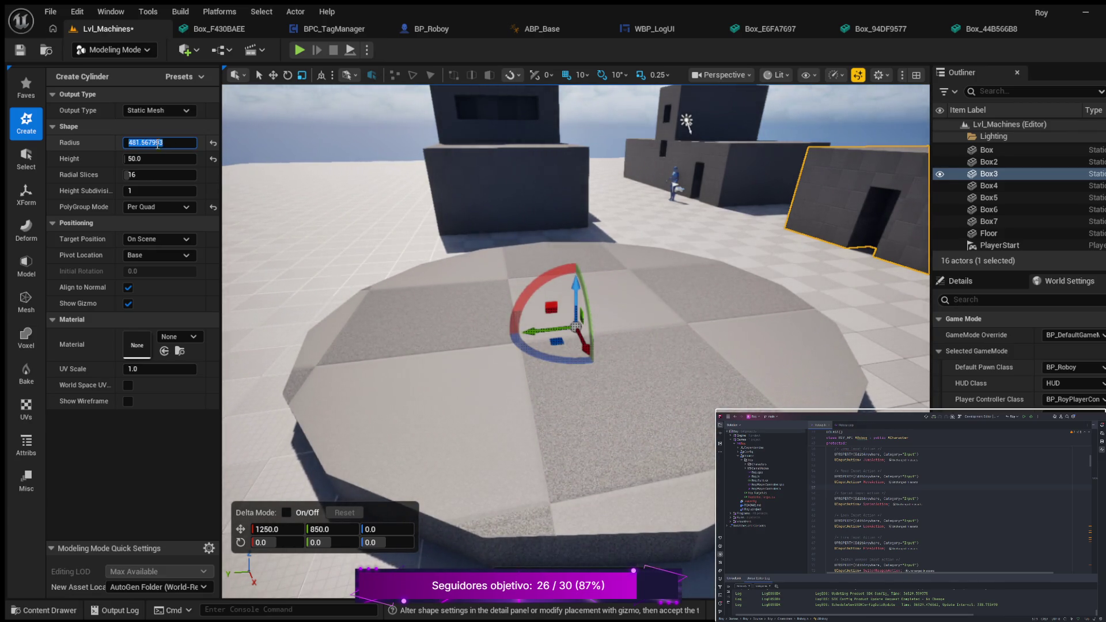
pyautogui.write('6')
pyautogui.press('Return')
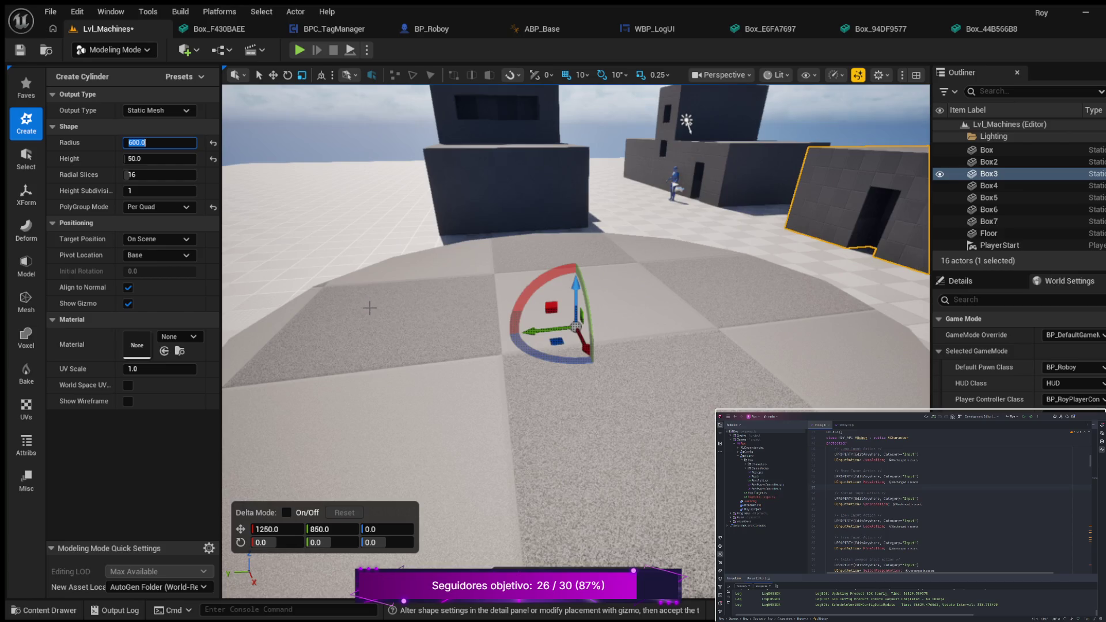
pyautogui.scroll(-3, 369, 307)
pyautogui.scroll(-2, 348, 298)
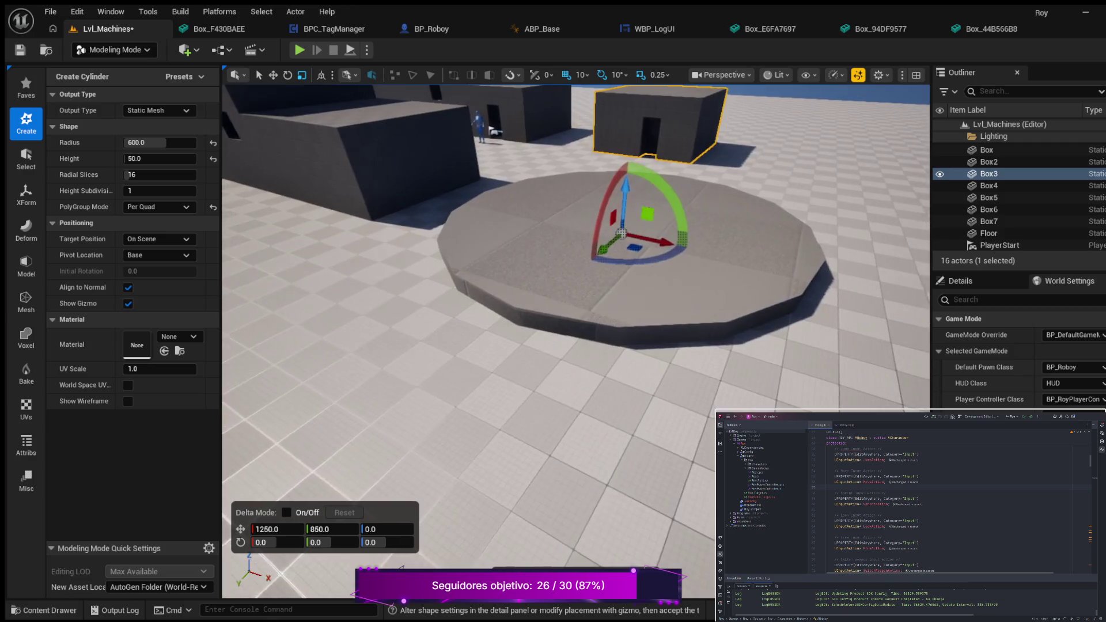
pyautogui.scroll(-4, 576, 340)
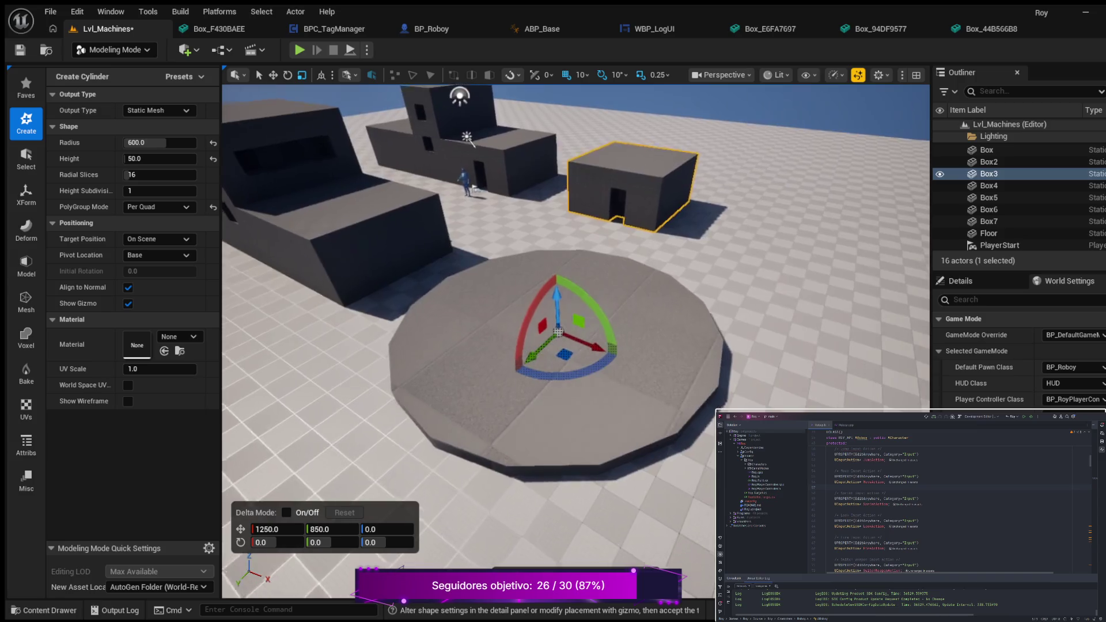
pyautogui.click(153, 143)
pyautogui.write('800')
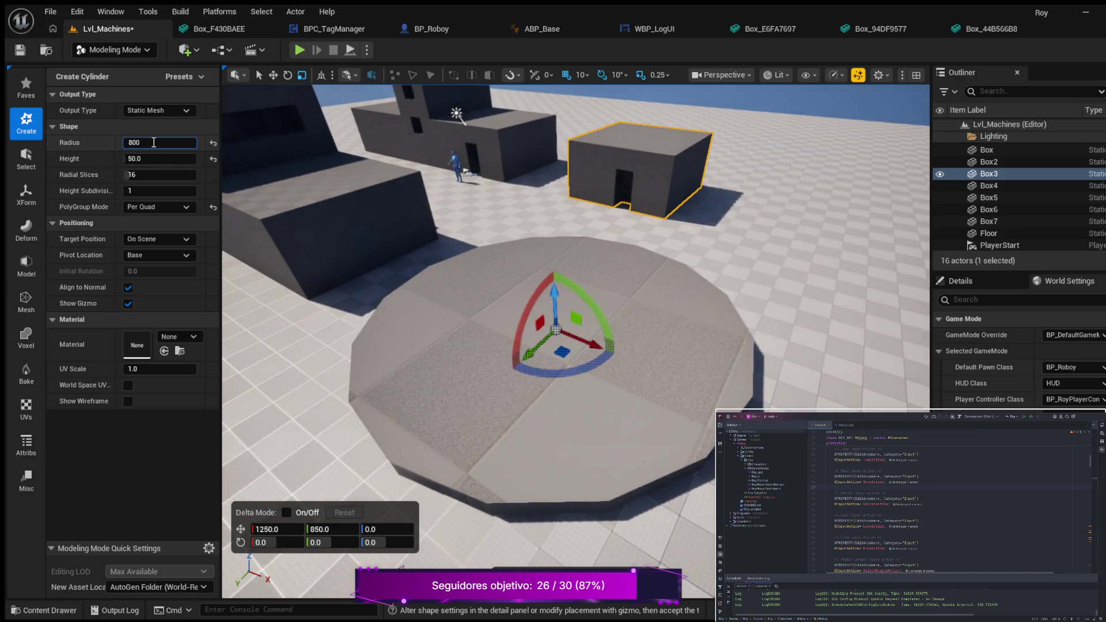
pyautogui.press('Return')
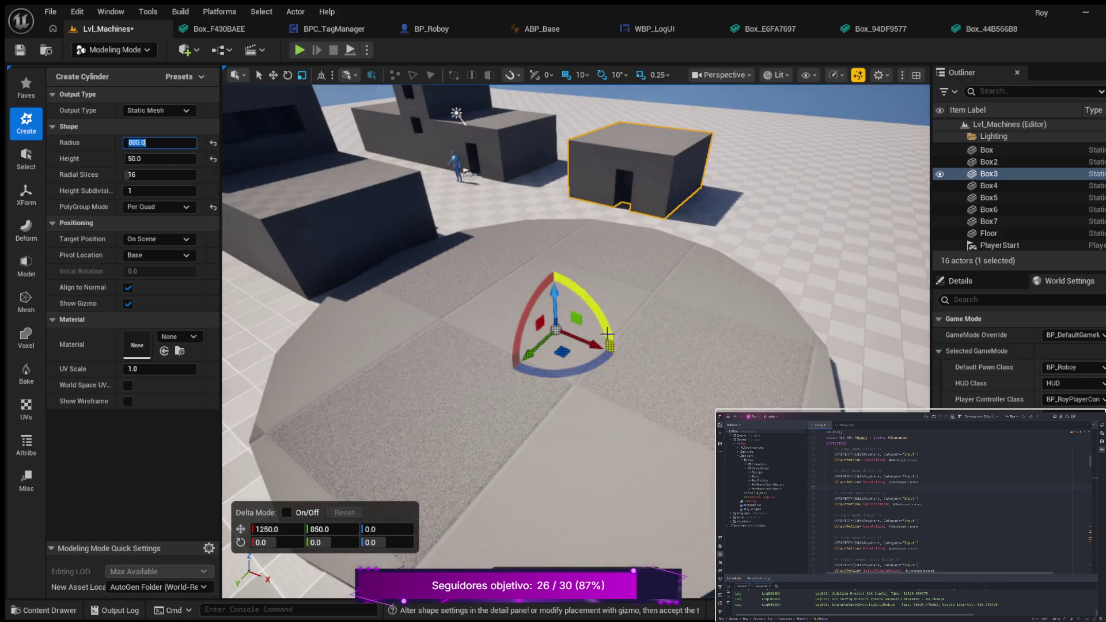
# Drag the cylinder further along X toward 1400 and orbit to check it.
pyautogui.moveTo(594, 346); pyautogui.dragTo(648, 341)
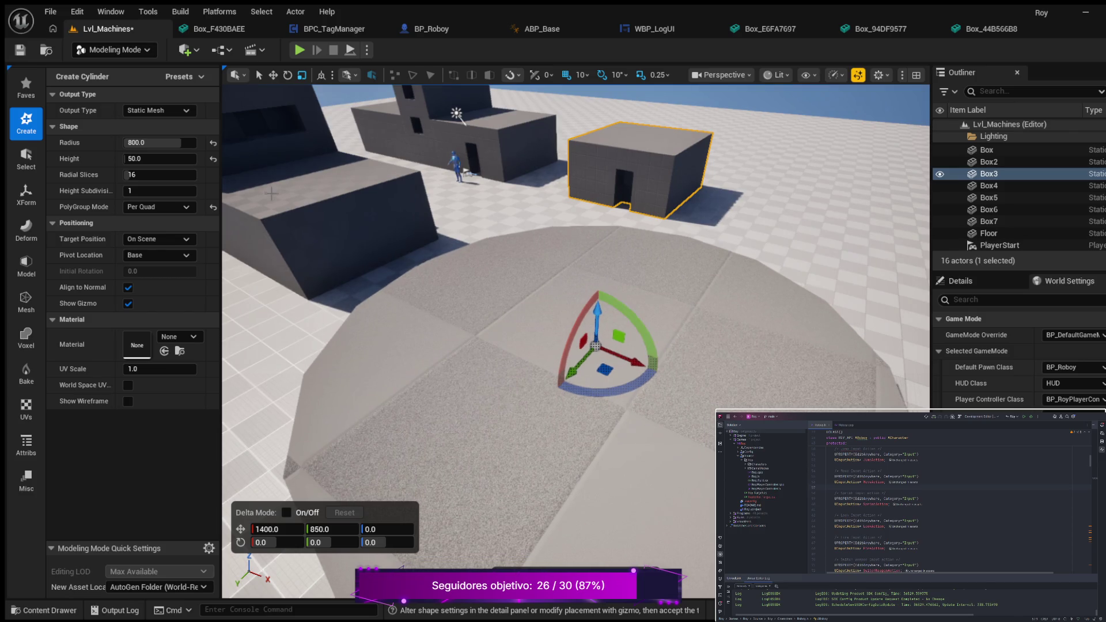
pyautogui.moveTo(316, 259)
pyautogui.mouseDown()
pyautogui.moveTo(247, 262)
pyautogui.moveTo(255, 200)
pyautogui.moveTo(254, 271)
pyautogui.moveTo(265, 253)
pyautogui.mouseUp()
pyautogui.moveTo(507, 426)
pyautogui.mouseDown()
pyautogui.moveTo(457, 388)
pyautogui.moveTo(358, 403)
pyautogui.moveTo(425, 404)
pyautogui.moveTo(421, 444)
pyautogui.moveTo(389, 442)
pyautogui.moveTo(485, 397)
pyautogui.mouseUp()
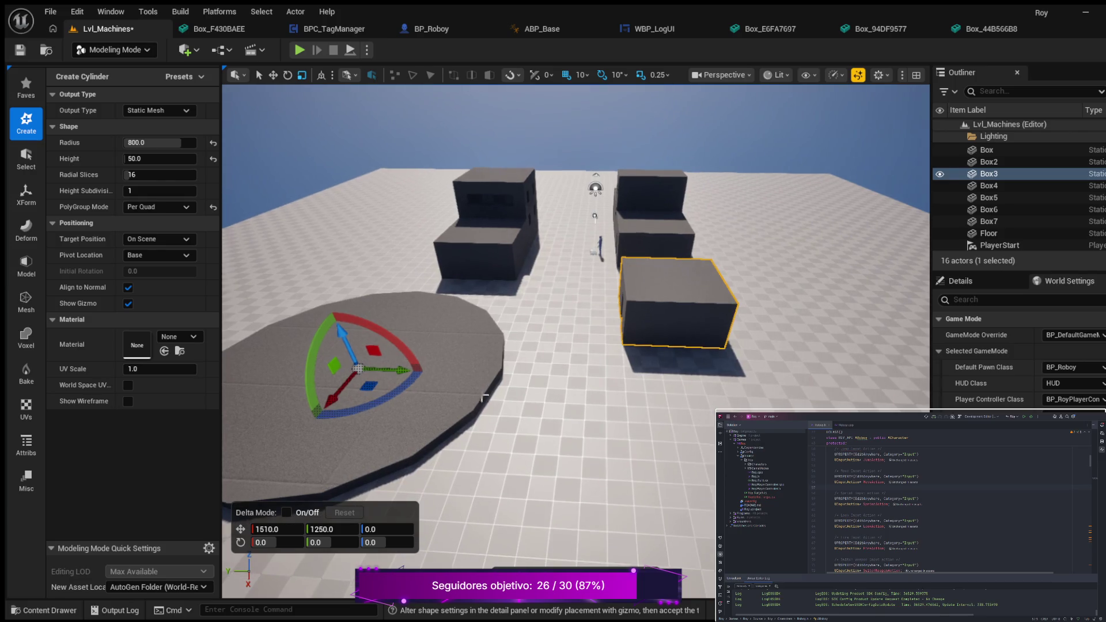
# Slide the cylinder along Y to 1310, then switch to the Top wireframe view (Alt+J).
pyautogui.moveTo(402, 369); pyautogui.dragTo(390, 369)
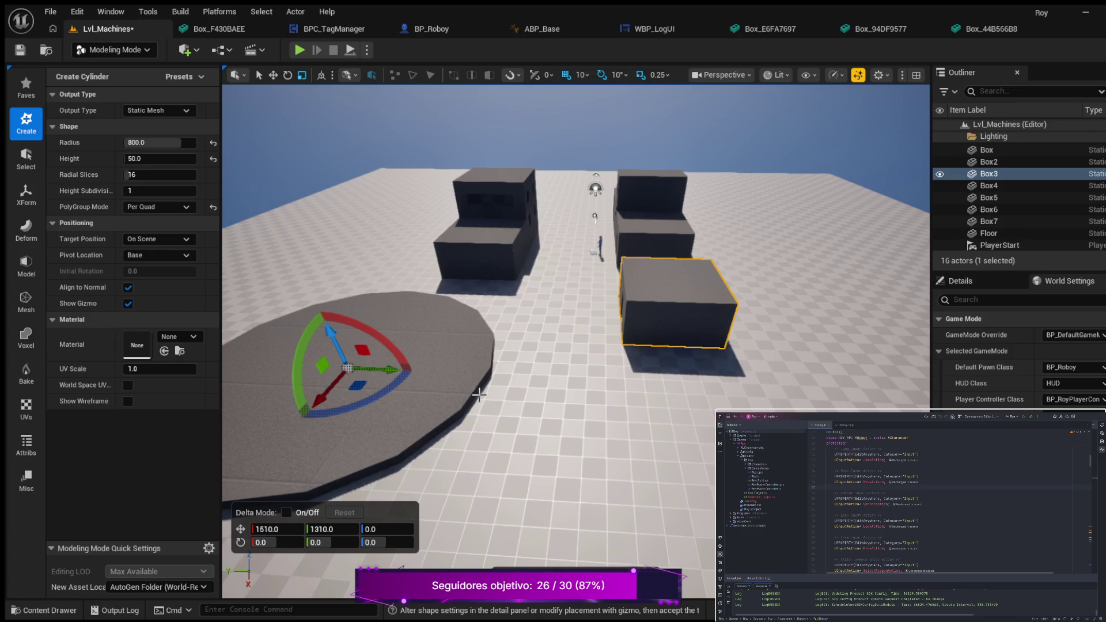
pyautogui.moveTo(480, 396)
pyautogui.mouseDown()
pyautogui.moveTo(418, 425)
pyautogui.moveTo(401, 453)
pyautogui.mouseUp()
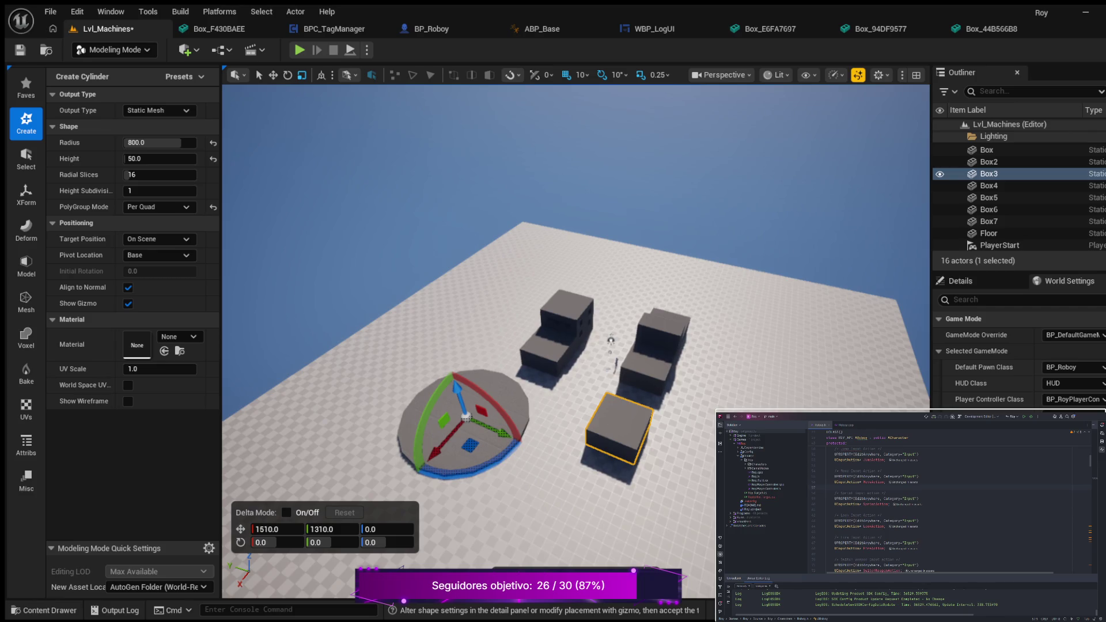
pyautogui.moveTo(401, 453)
pyautogui.mouseDown()
pyautogui.moveTo(401, 436)
pyautogui.moveTo(448, 433)
pyautogui.mouseUp()
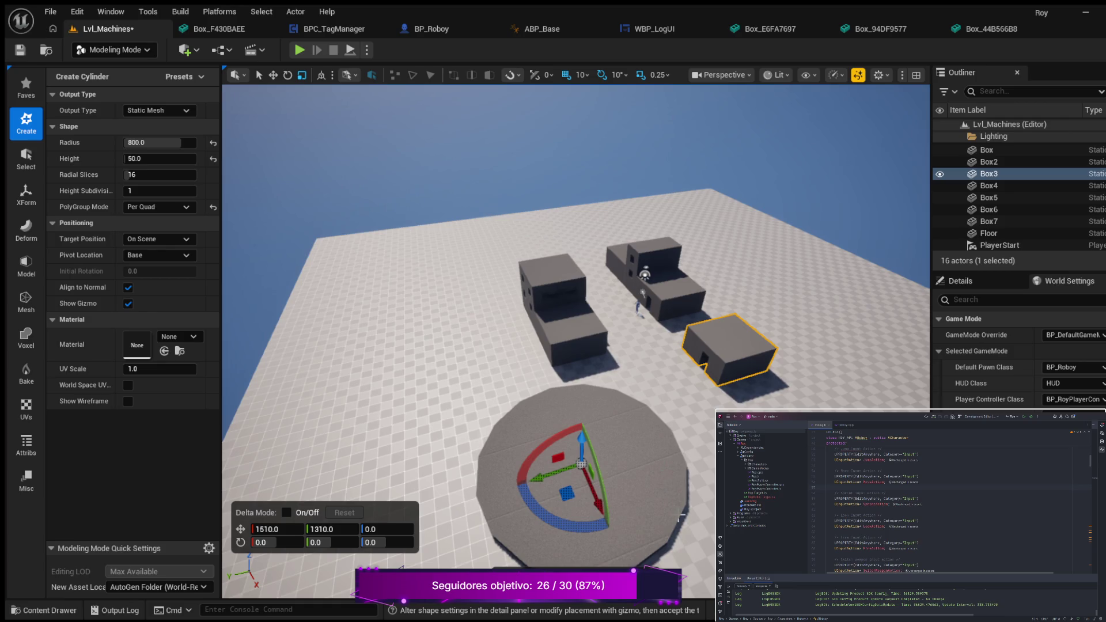
pyautogui.moveTo(682, 500); pyautogui.dragTo(665, 496)
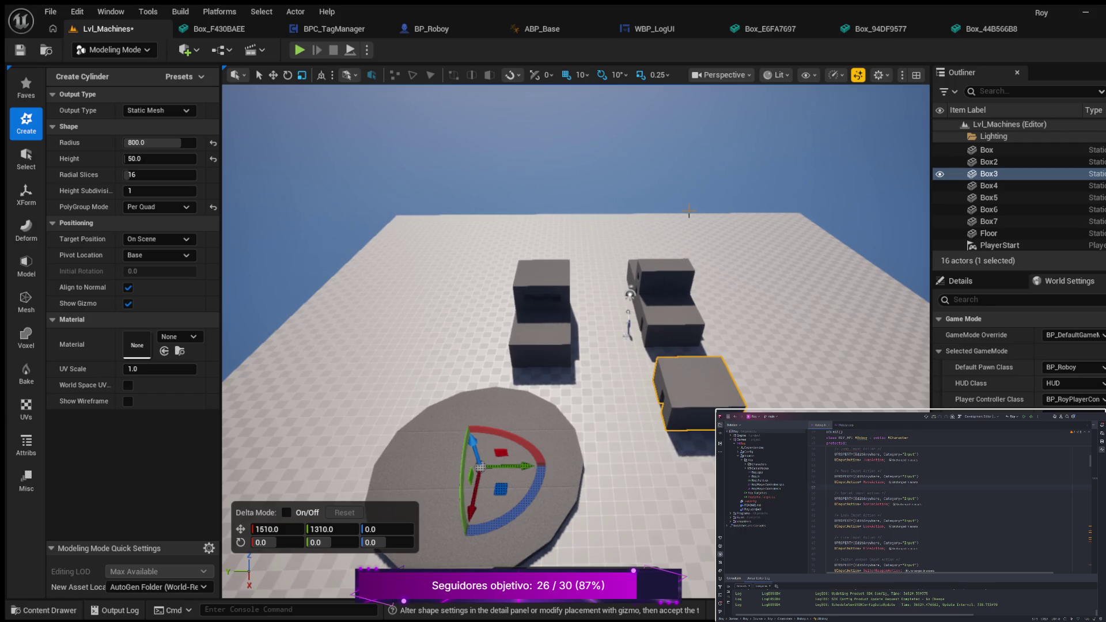
pyautogui.hotkey('alt', 'j')
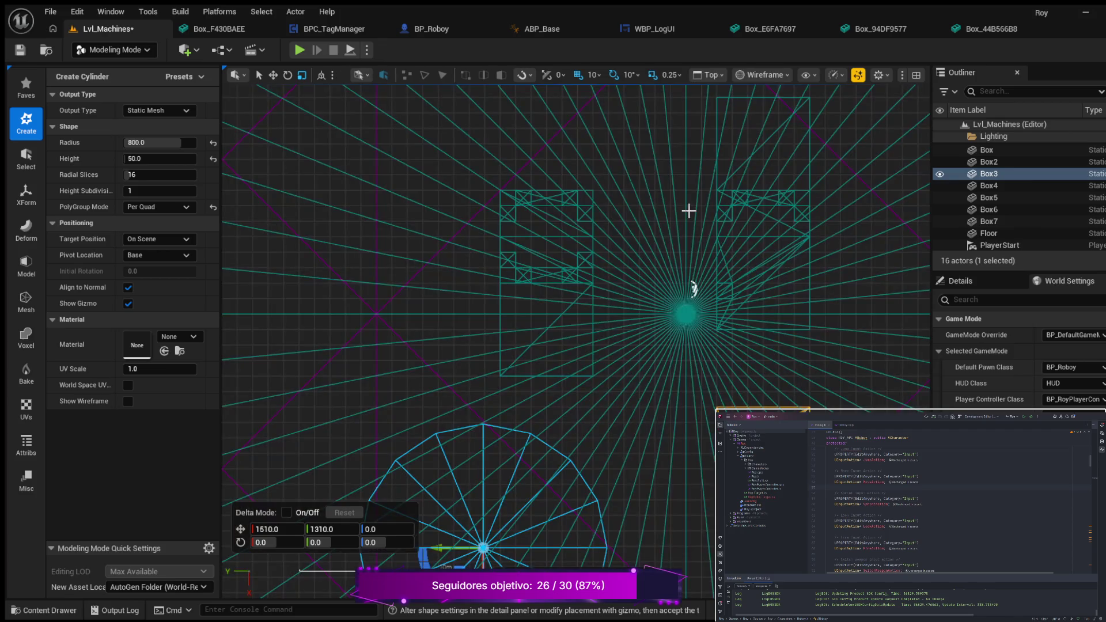
# In Top view, move the cylinder to X 1210, Y 1200, clear of the boxes.
pyautogui.scroll(-2, 625, 328)
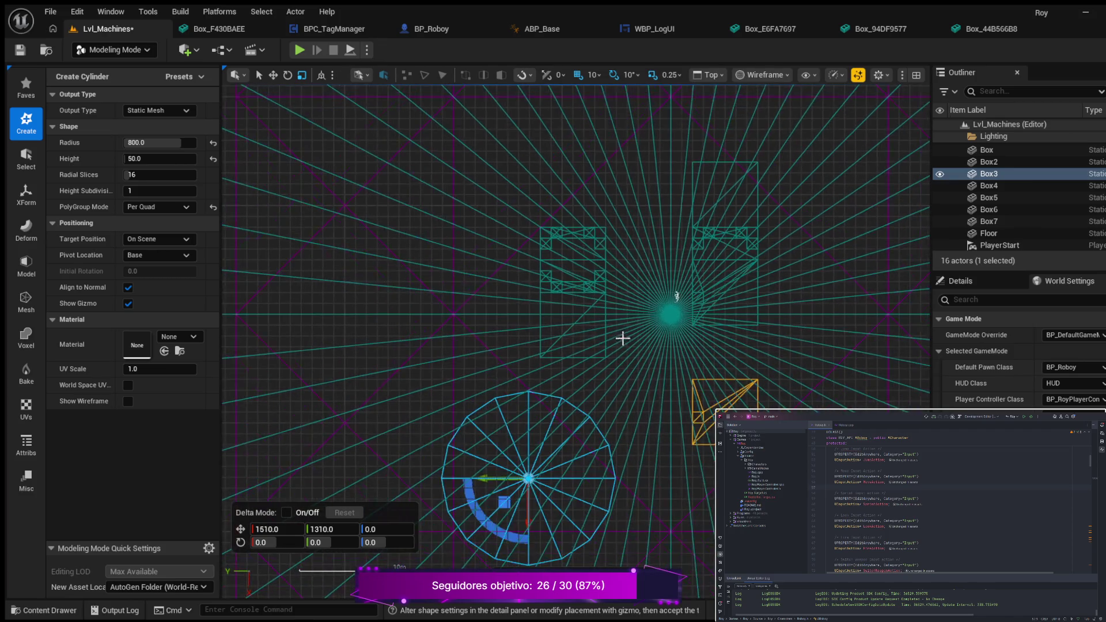
pyautogui.moveTo(612, 320)
pyautogui.mouseDown()
pyautogui.moveTo(637, 329)
pyautogui.moveTo(635, 370)
pyautogui.moveTo(684, 286)
pyautogui.moveTo(672, 260)
pyautogui.mouseUp()
pyautogui.scroll(2, 687, 289)
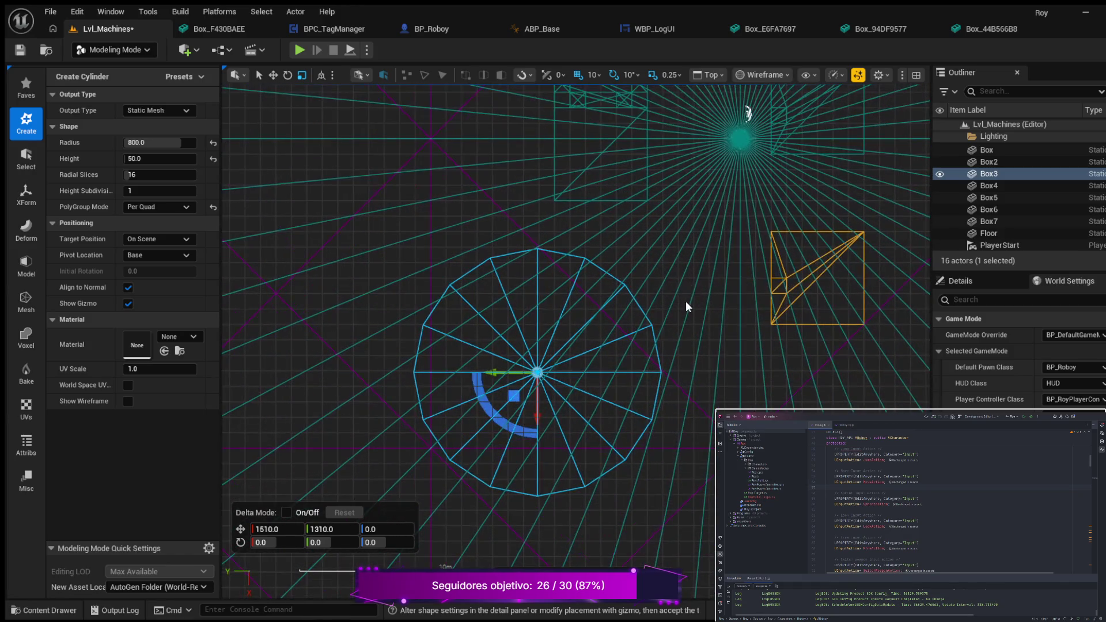
pyautogui.scroll(1, 681, 306)
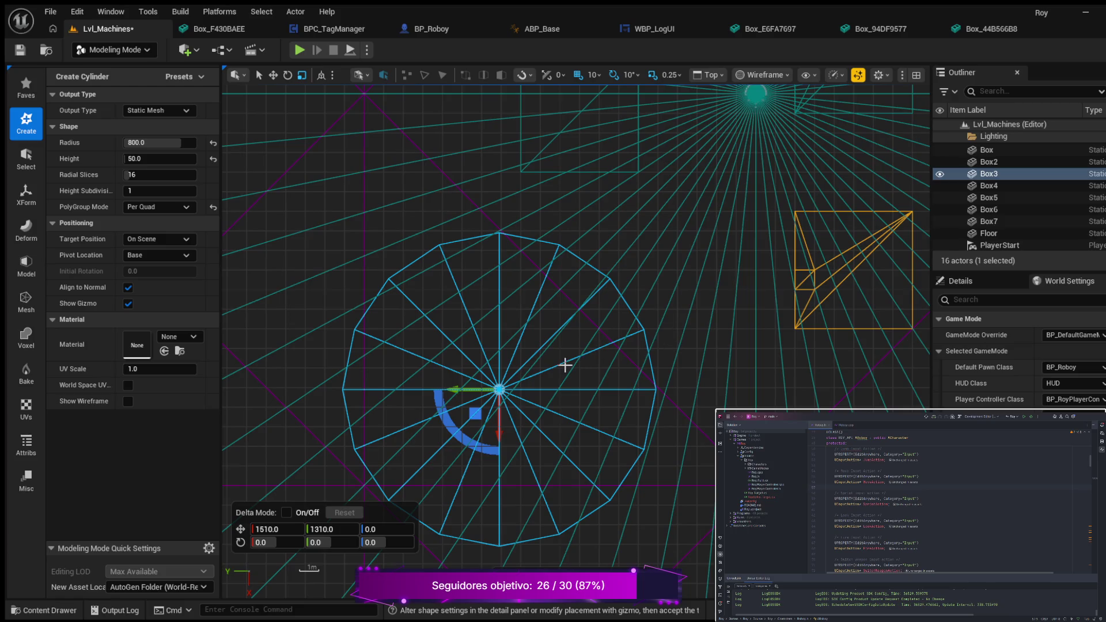
pyautogui.moveTo(455, 389); pyautogui.dragTo(436, 383)
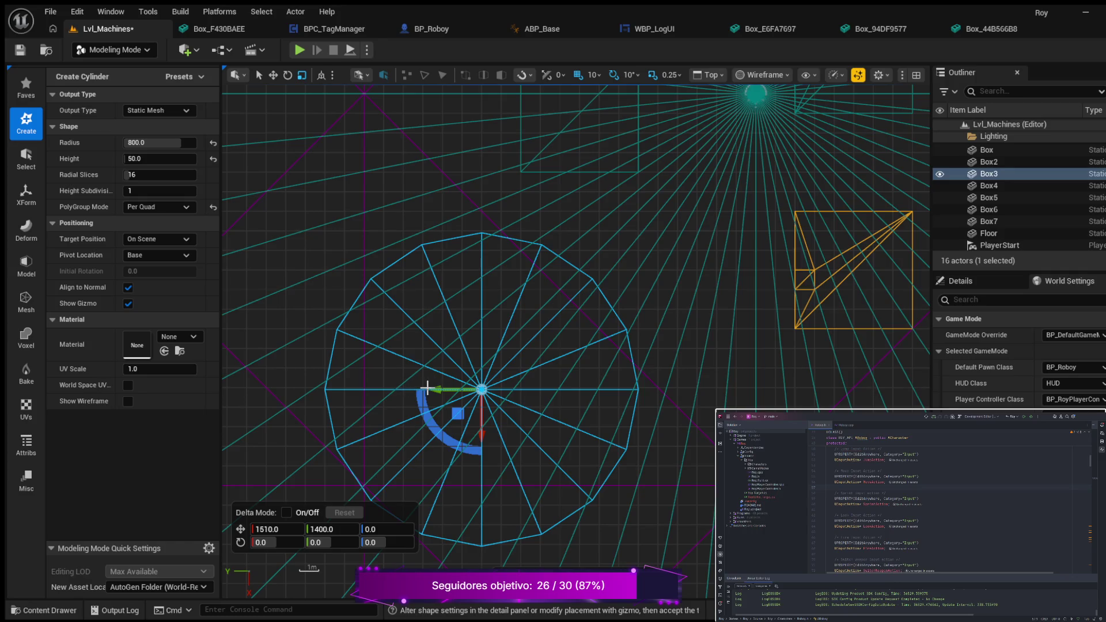
pyautogui.moveTo(436, 388); pyautogui.dragTo(450, 392)
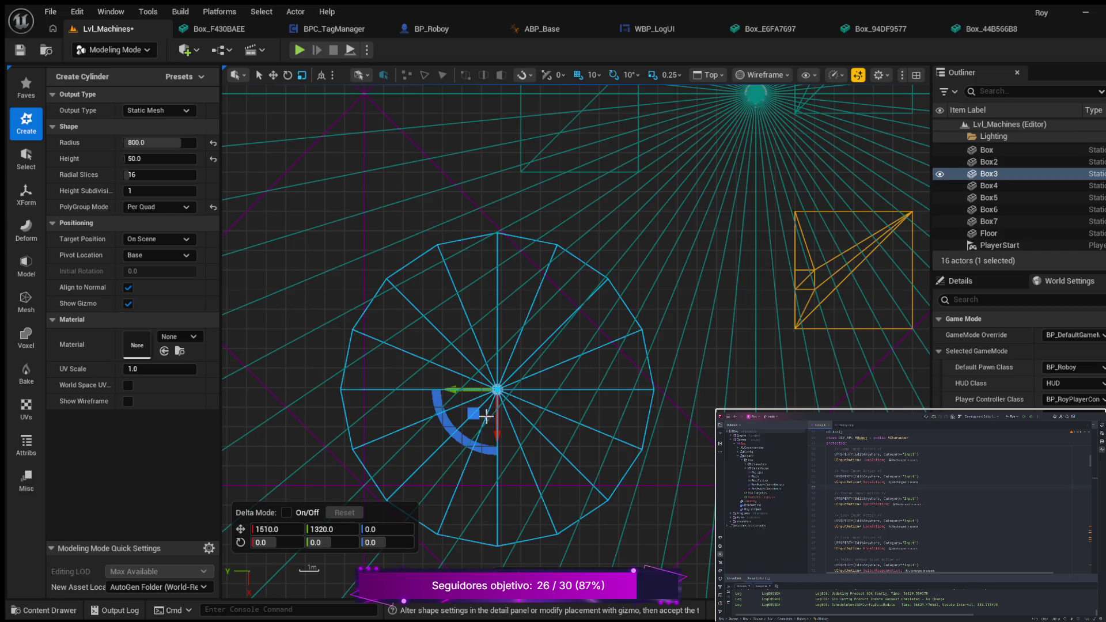
pyautogui.moveTo(502, 432); pyautogui.dragTo(505, 392)
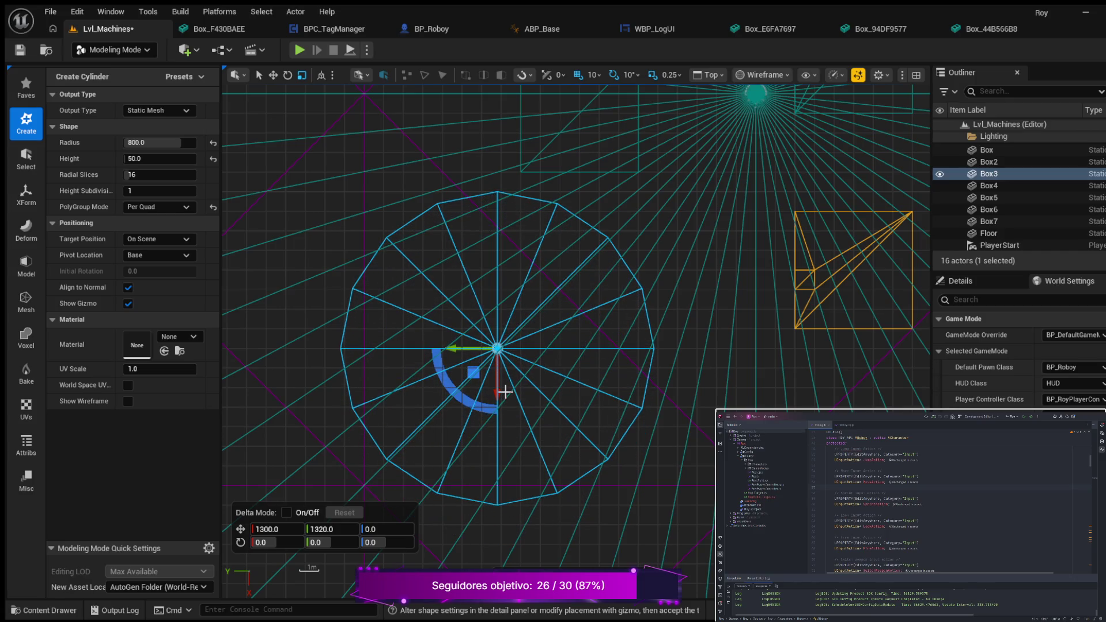
pyautogui.moveTo(451, 357); pyautogui.dragTo(475, 357)
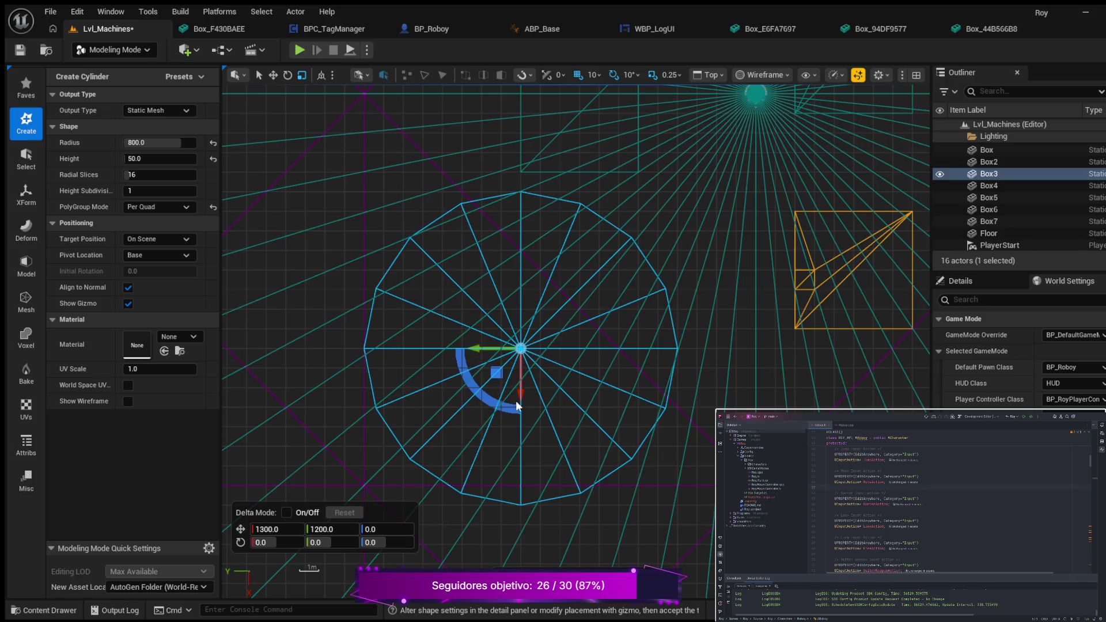
pyautogui.moveTo(521, 400); pyautogui.dragTo(523, 385)
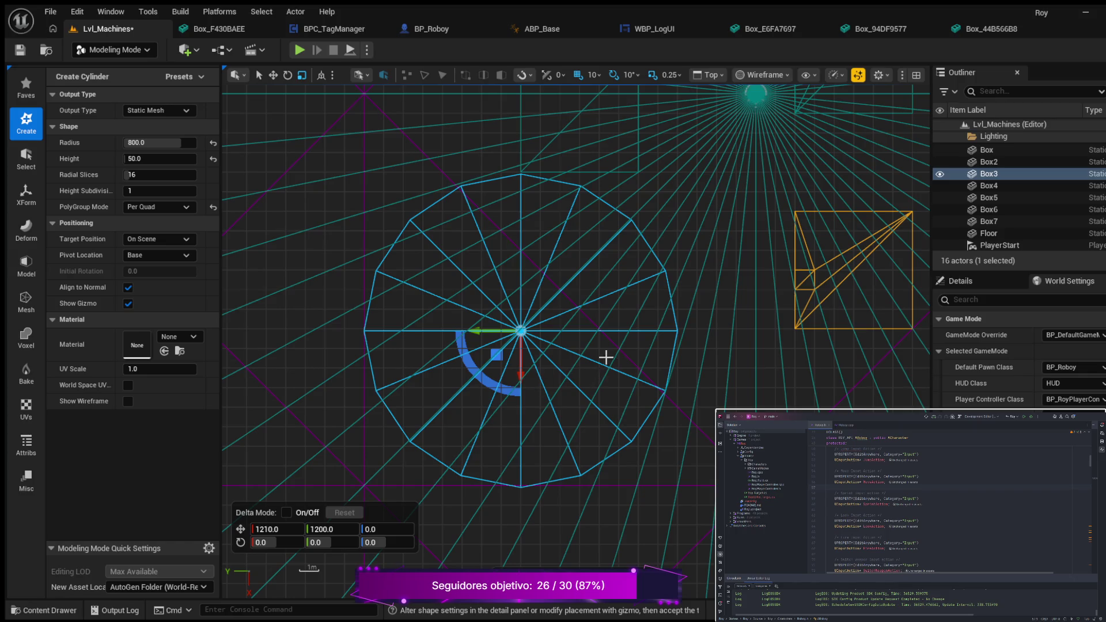
# Recentre the top view, then return to the lit Perspective view (Alt+G).
pyautogui.scroll(-3, 651, 321)
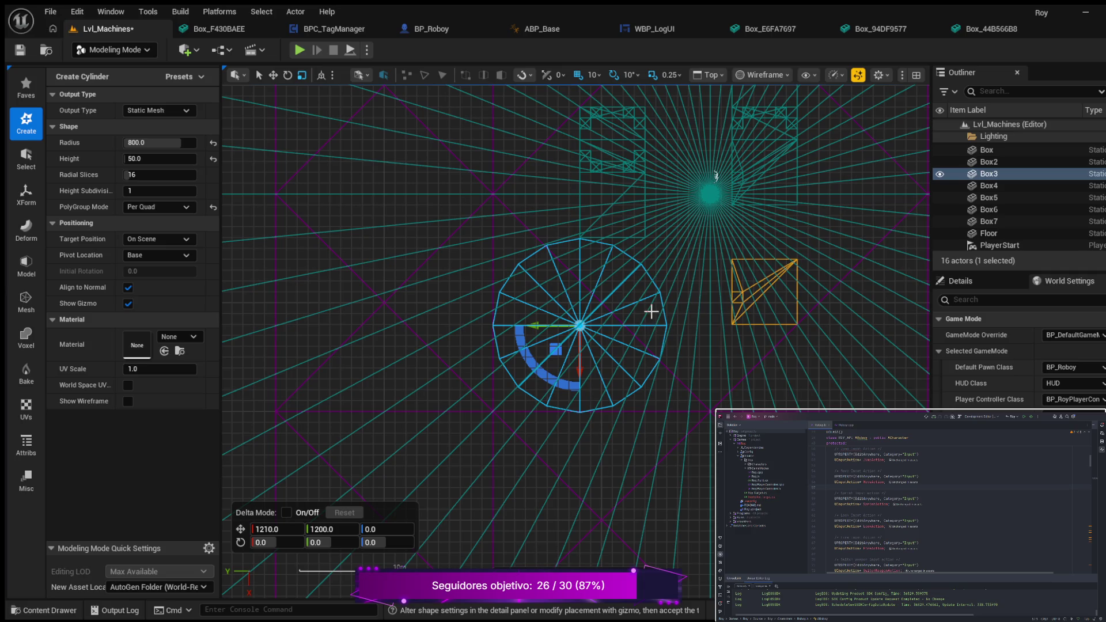
pyautogui.moveTo(669, 306)
pyautogui.mouseDown()
pyautogui.moveTo(642, 320)
pyautogui.moveTo(430, 340)
pyautogui.moveTo(554, 395)
pyautogui.moveTo(665, 344)
pyautogui.mouseUp()
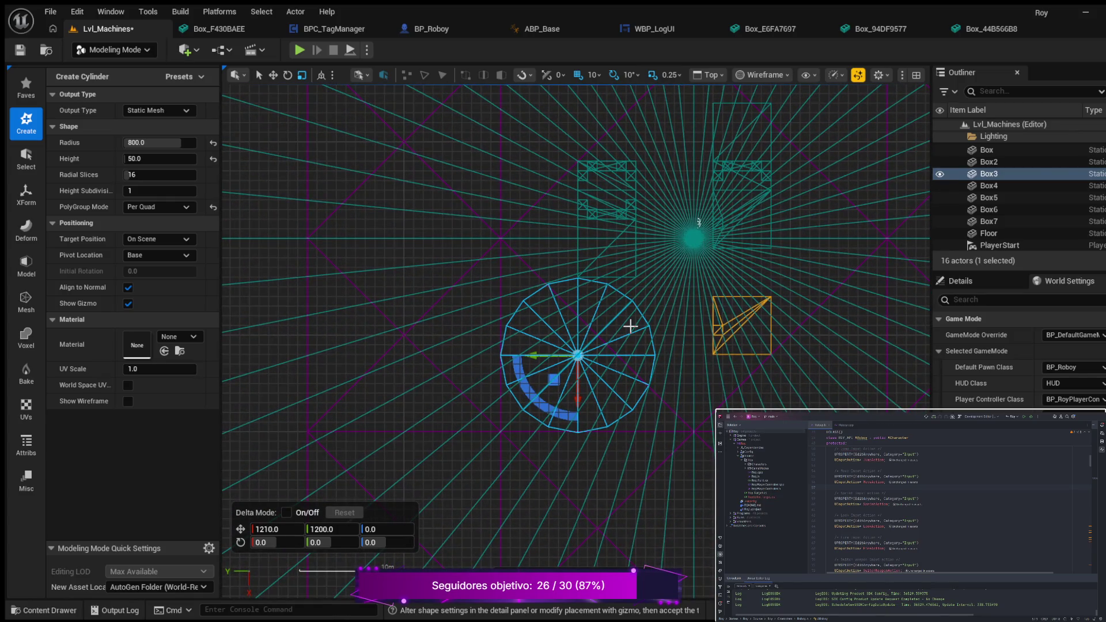
pyautogui.hotkey('alt', 'g')
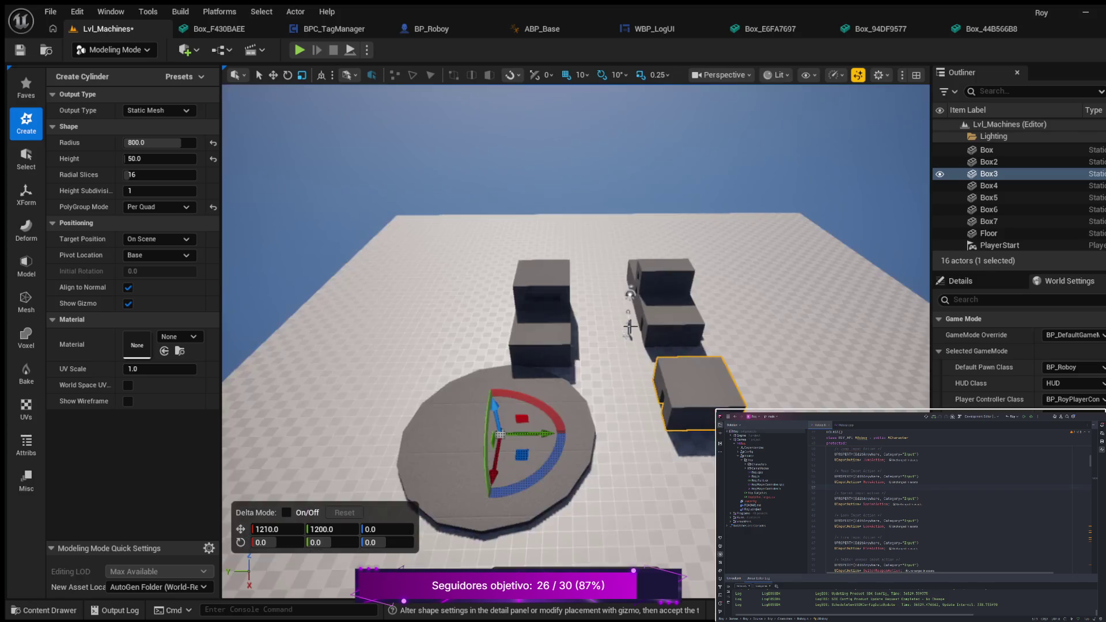
pyautogui.moveTo(600, 353)
pyautogui.mouseDown()
pyautogui.moveTo(626, 302)
pyautogui.moveTo(631, 319)
pyautogui.mouseUp()
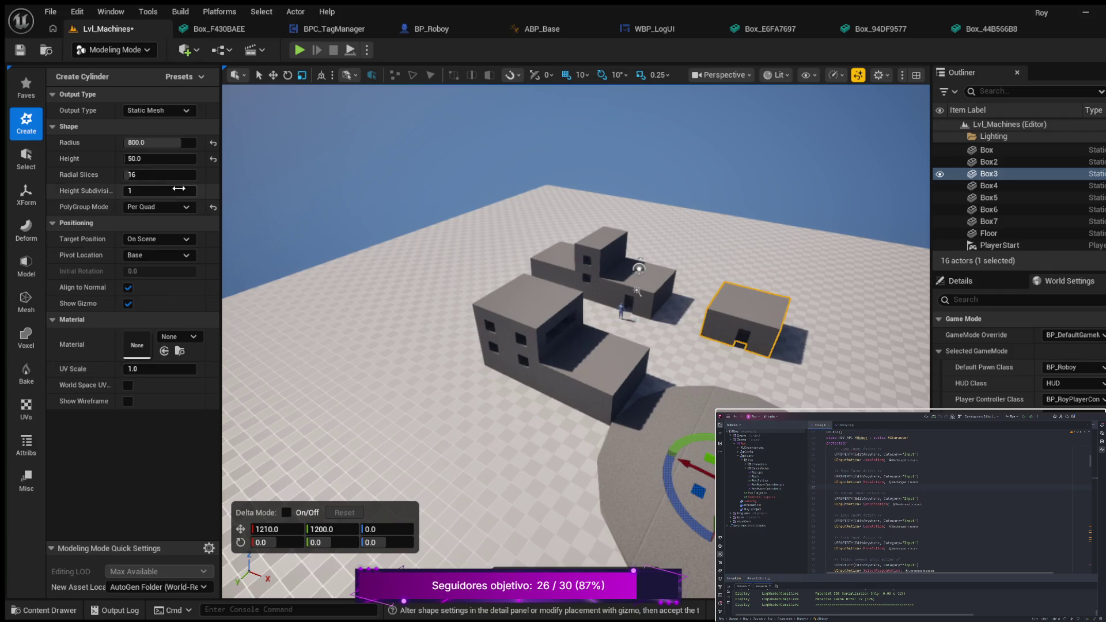
# Raise the cylinder's Radial Slices to 32.
pyautogui.click(127, 175)
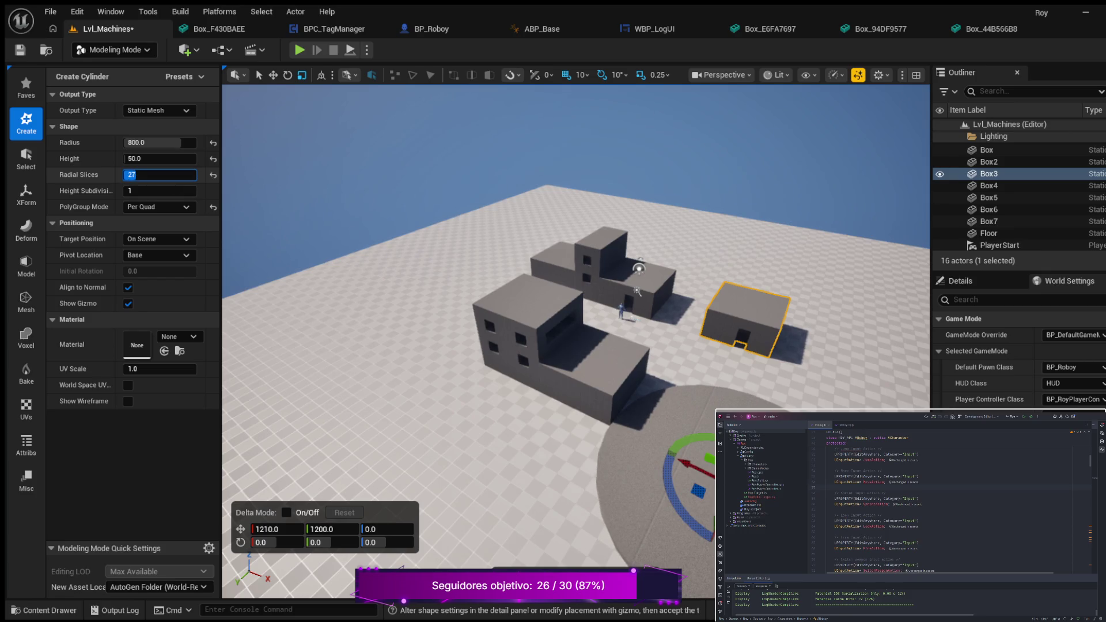
pyautogui.press('Up')
pyautogui.press('Up')
pyautogui.press('Up')
pyautogui.click(136, 176)
pyautogui.press('Return')
pyautogui.scroll(2, 498, 449)
pyautogui.scroll(5, 576, 340)
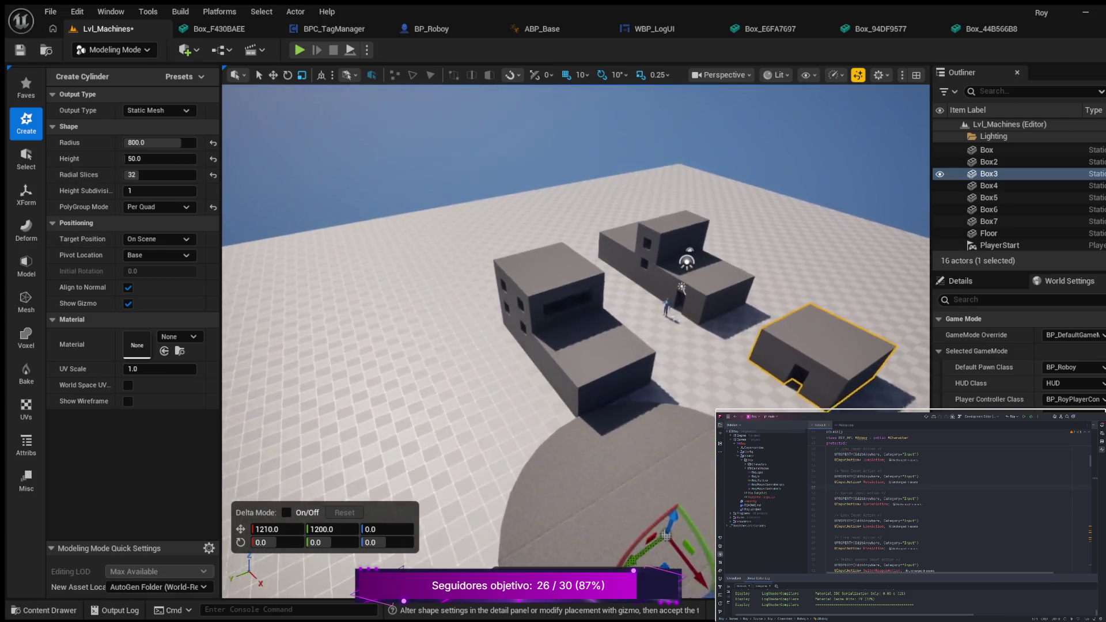
pyautogui.scroll(-3, 577, 340)
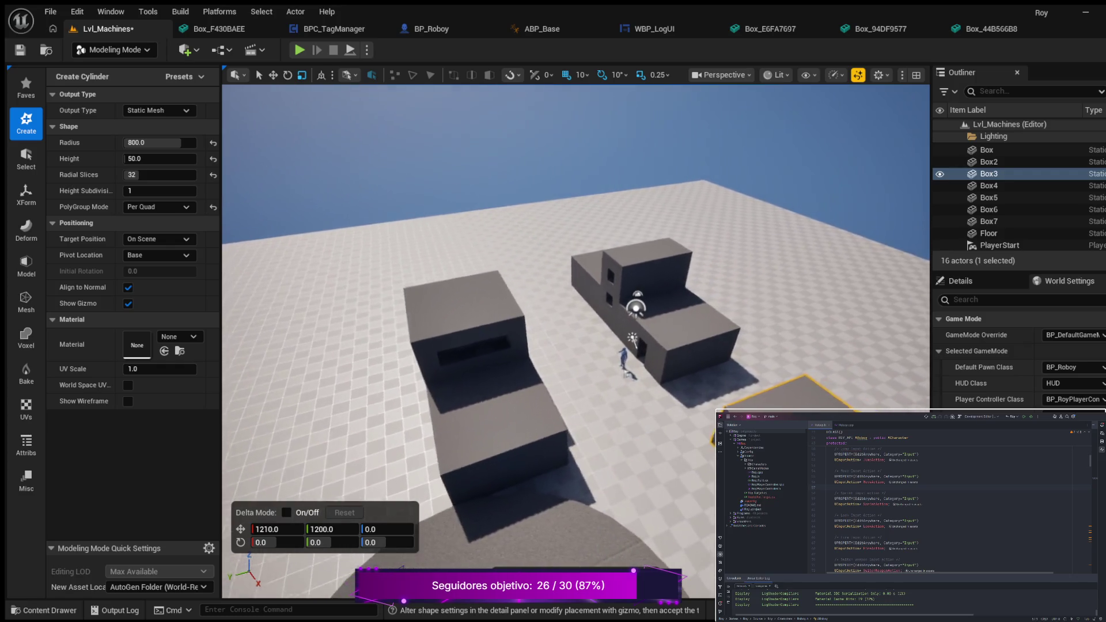
pyautogui.scroll(-2, 576, 340)
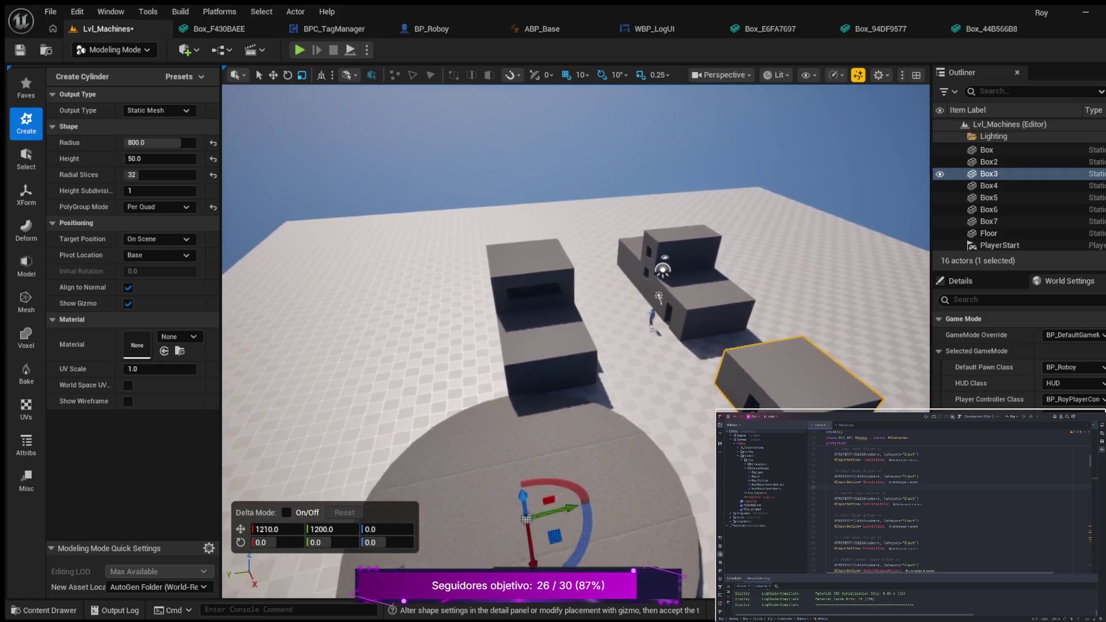
pyautogui.scroll(4, 576, 340)
pyautogui.scroll(3, 576, 340)
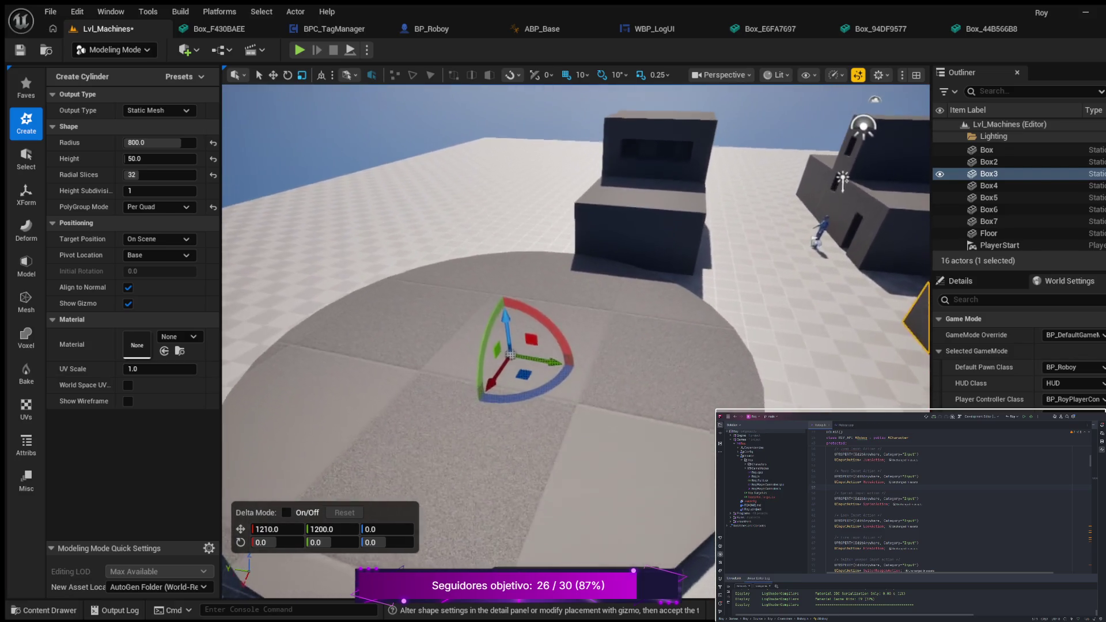
pyautogui.moveTo(576, 339)
pyautogui.mouseDown()
pyautogui.moveTo(518, 340)
pyautogui.moveTo(628, 335)
pyautogui.mouseUp()
pyautogui.moveTo(467, 440); pyautogui.dragTo(467, 440)
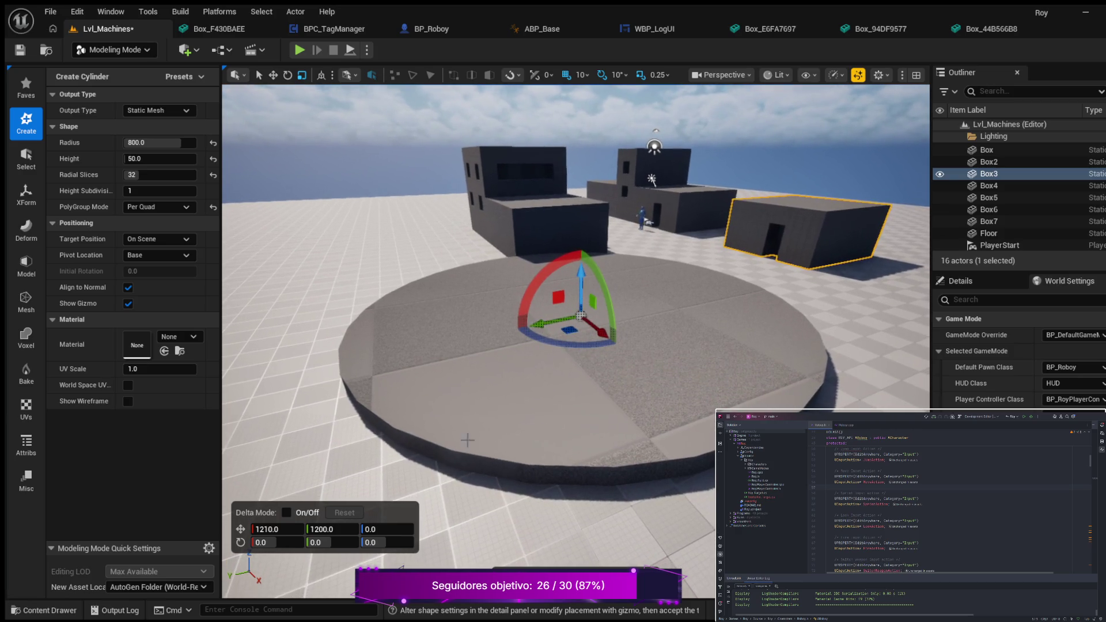
# Try another PolyGroup Mode, then set it back to Per Quad.
pyautogui.click(181, 209)
pyautogui.click(171, 229)
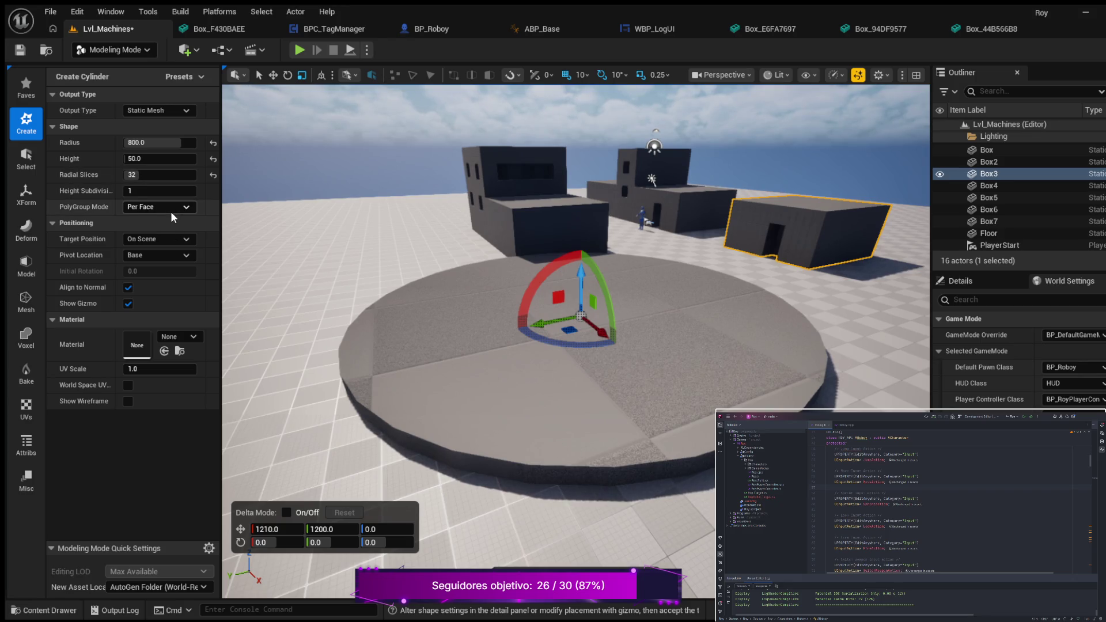
pyautogui.click(164, 206)
pyautogui.click(165, 238)
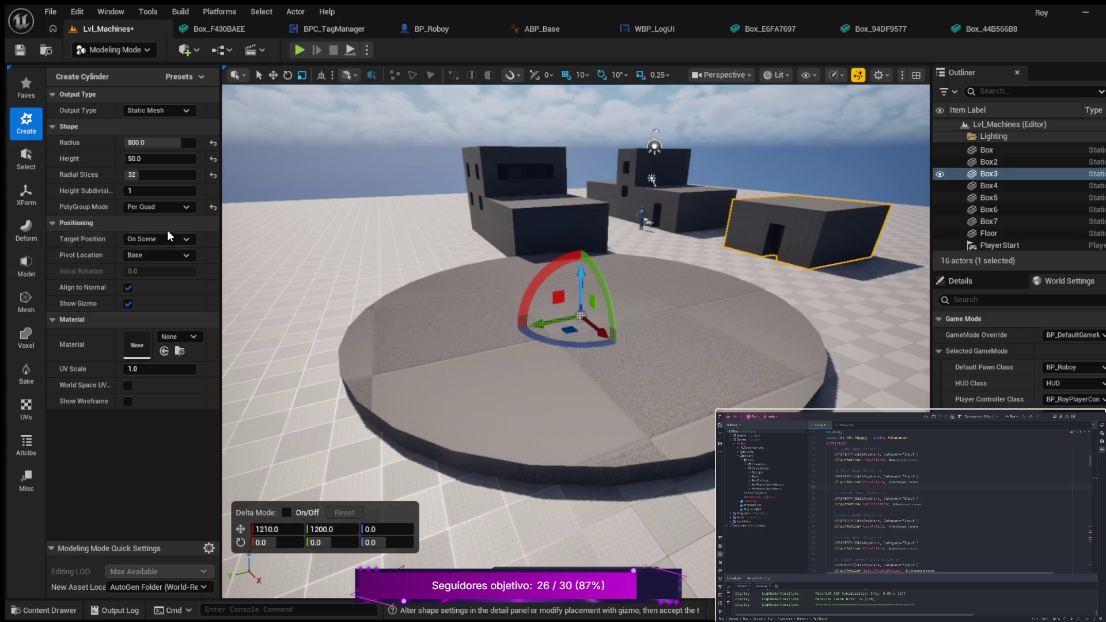
# Set Height Subdivisions to 1 and accept the new cylinder platform.
pyautogui.click(164, 190)
pyautogui.write('7')
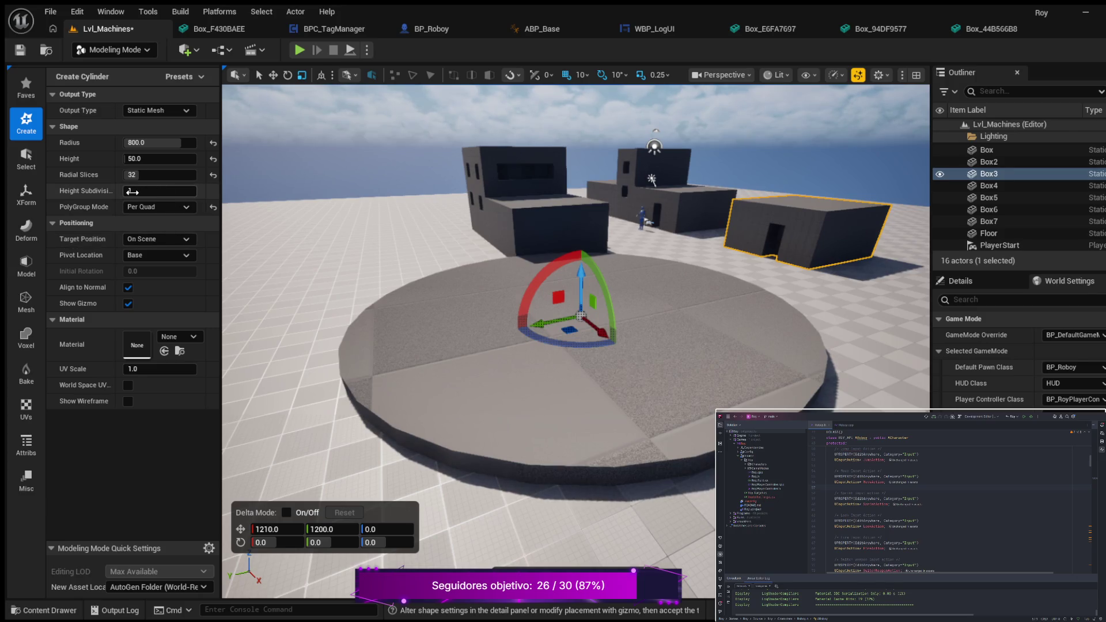
pyautogui.write('18')
pyautogui.press('BackSpace')
pyautogui.write('1')
pyautogui.press('Return')
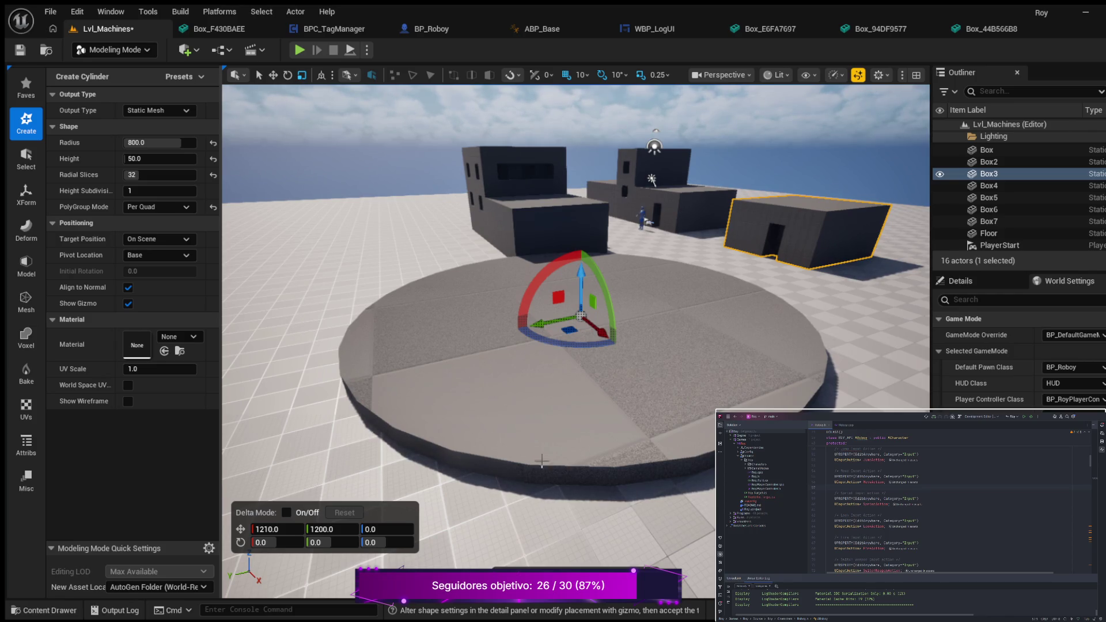
pyautogui.press('Return')
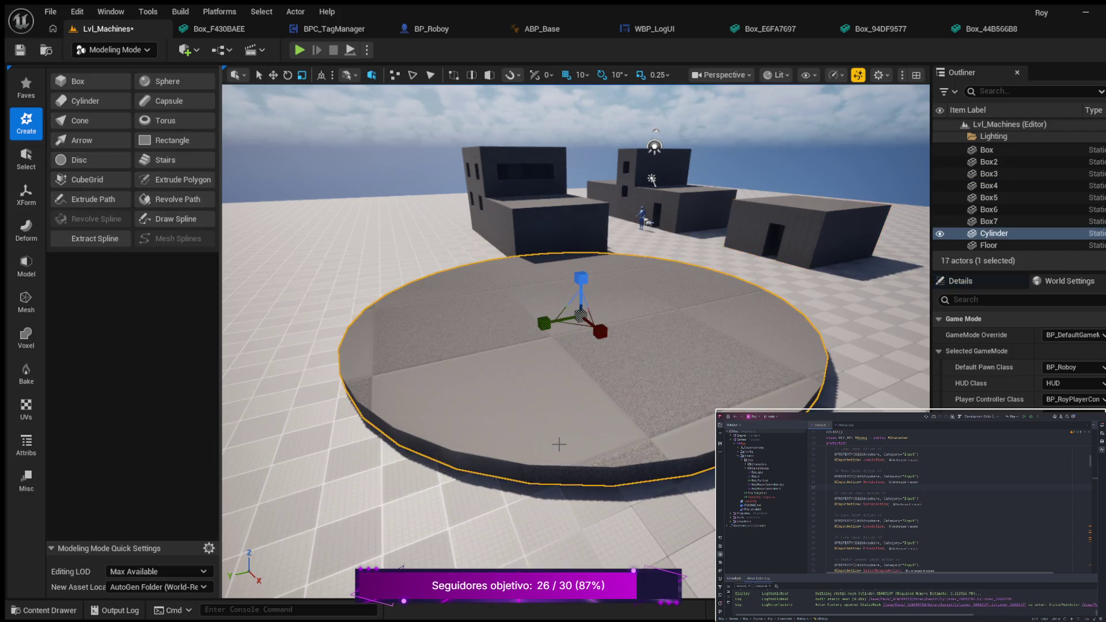
# Play-test by walking Roboy toward the platform, then show the BinaryBandit assets in the Content Drawer.
pyautogui.moveTo(576, 346)
pyautogui.mouseDown()
pyautogui.moveTo(651, 329)
pyautogui.moveTo(576, 329)
pyautogui.moveTo(568, 276)
pyautogui.moveTo(588, 363)
pyautogui.moveTo(607, 388)
pyautogui.moveTo(582, 340)
pyautogui.moveTo(594, 328)
pyautogui.moveTo(639, 343)
pyautogui.moveTo(618, 335)
pyautogui.moveTo(634, 352)
pyautogui.mouseUp()
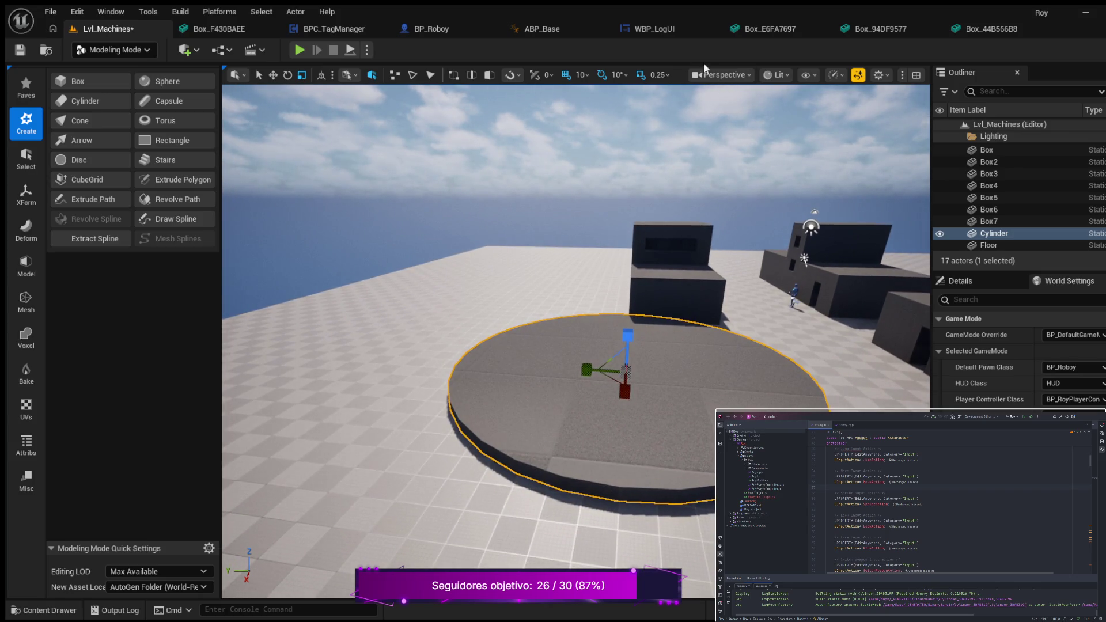
pyautogui.click(300, 49)
pyautogui.click(396, 285)
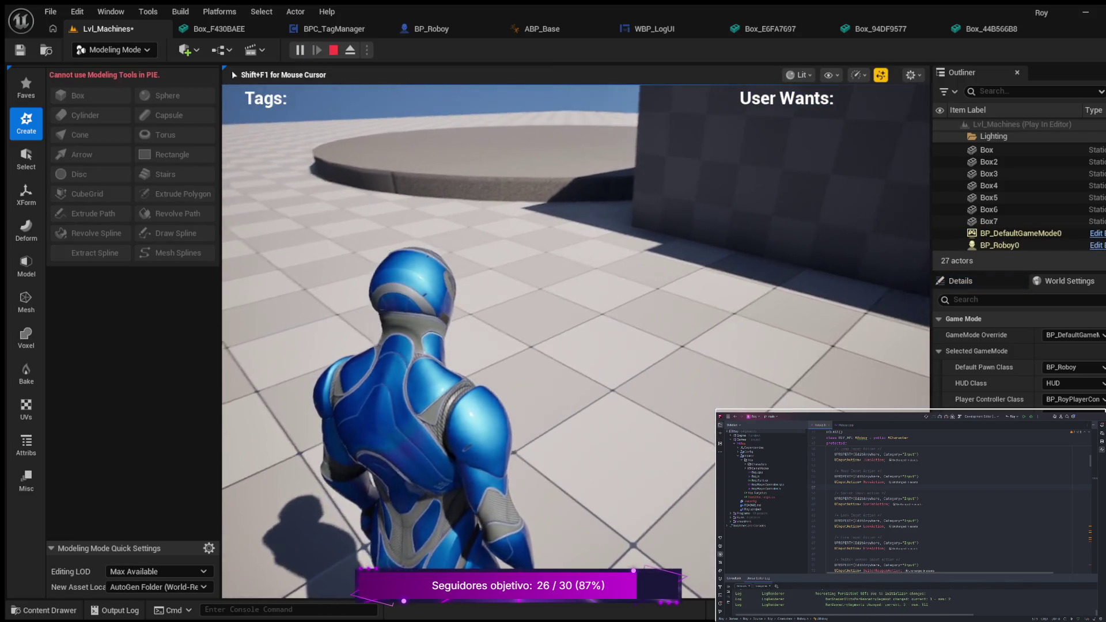
pyautogui.press('w')
pyautogui.press('w')
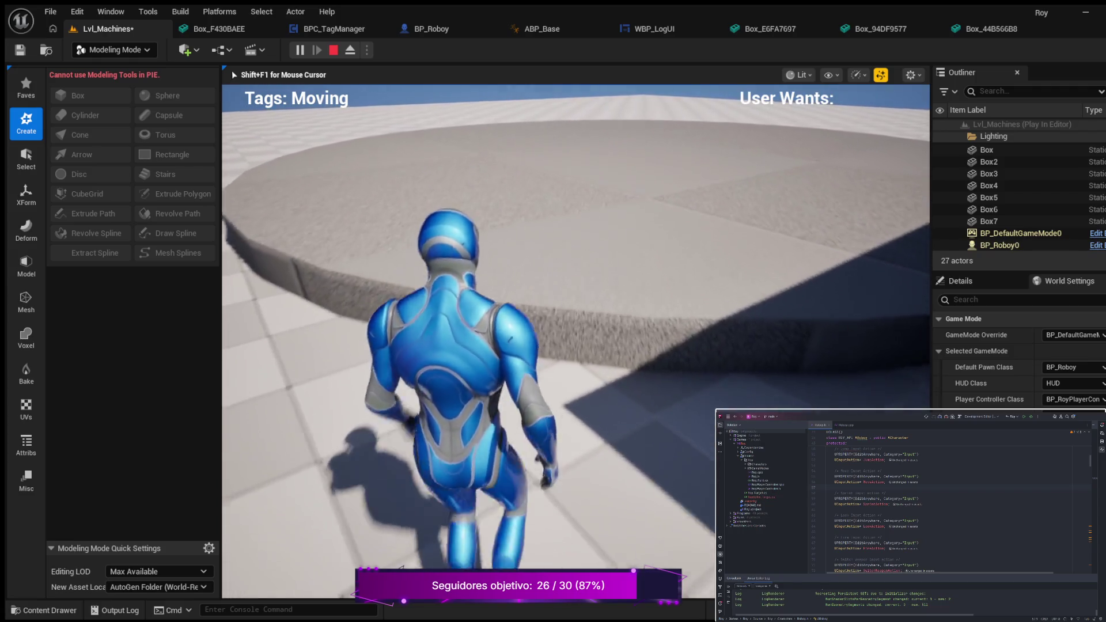
pyautogui.press('w')
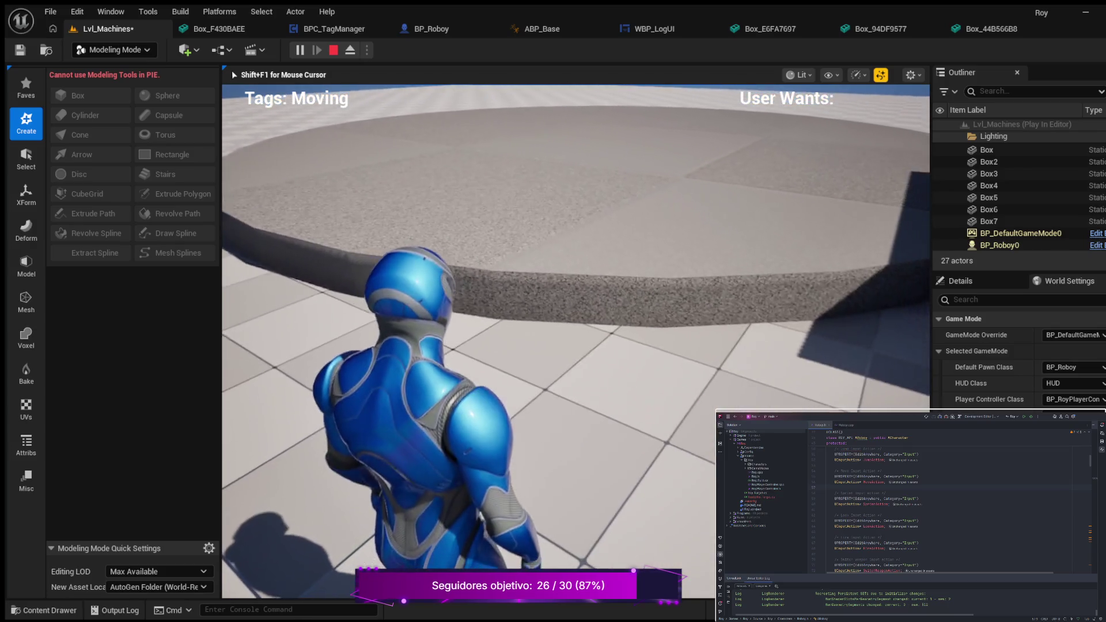
pyautogui.press('Escape')
pyautogui.click(43, 612)
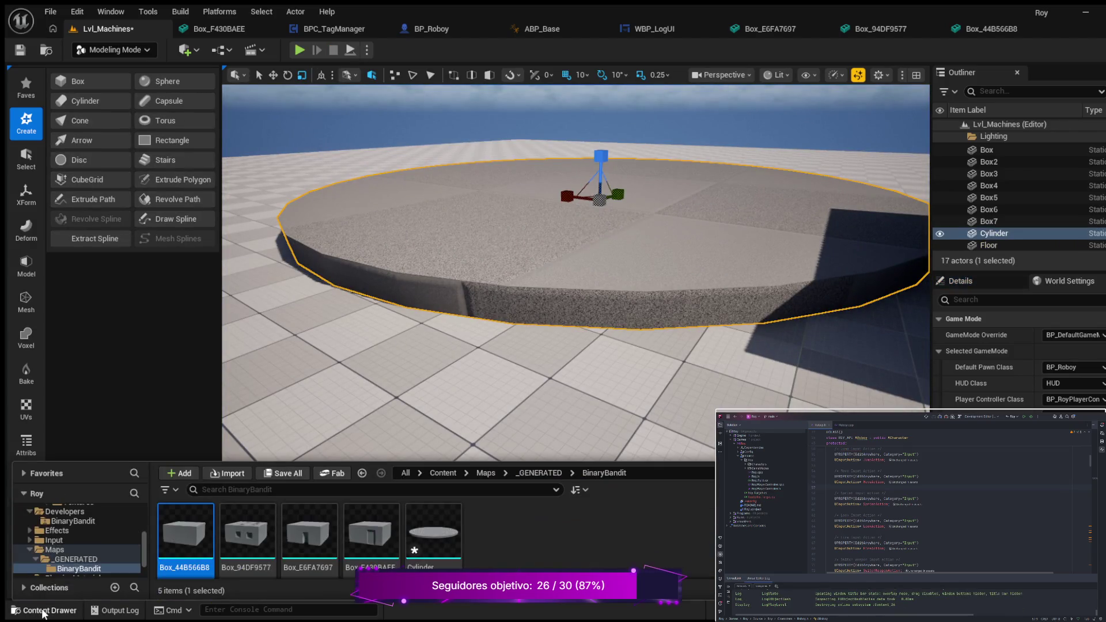
# Open the generated Cylinder static mesh in the Static Mesh Editor.
pyautogui.doubleClick(444, 540)
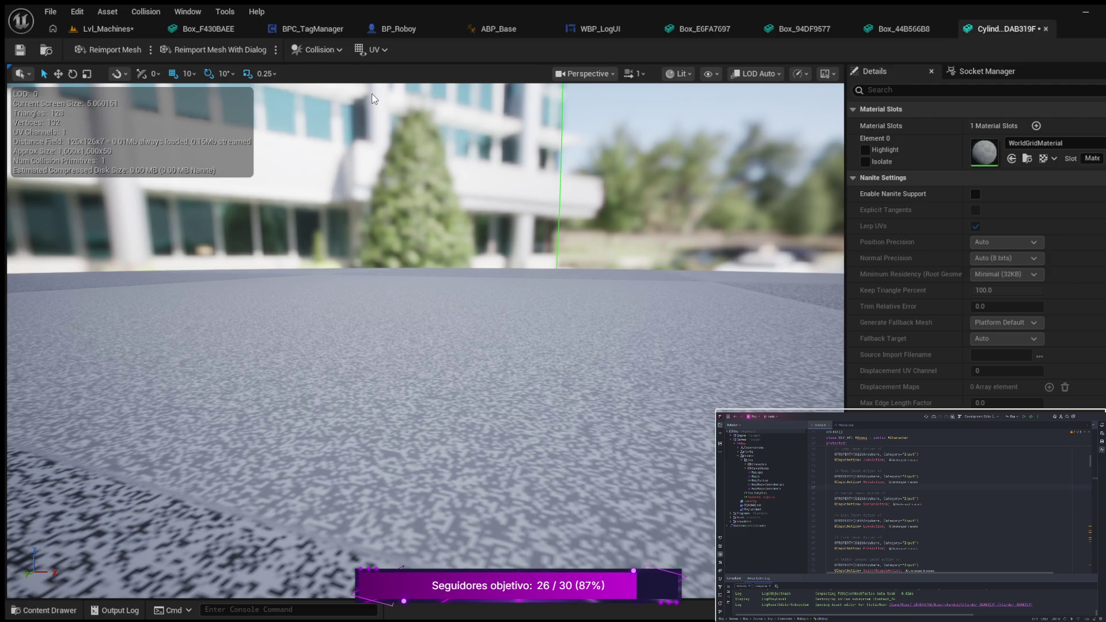
# Lower the Cylinder mesh's collision dome onto the disc.
pyautogui.scroll(-5, 392, 118)
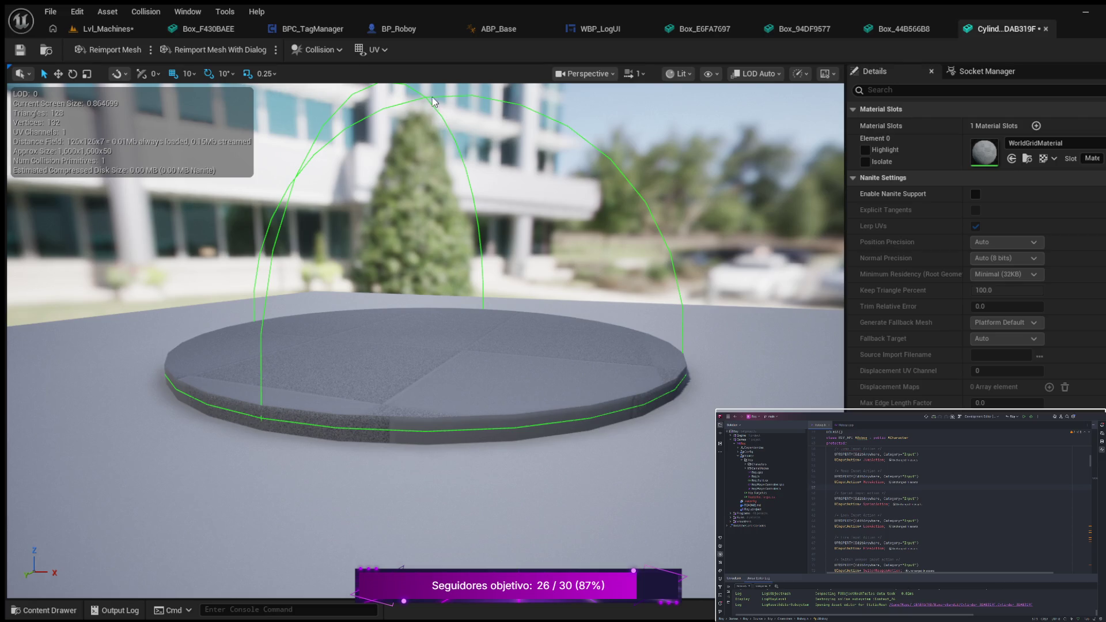
pyautogui.scroll(-1, 437, 106)
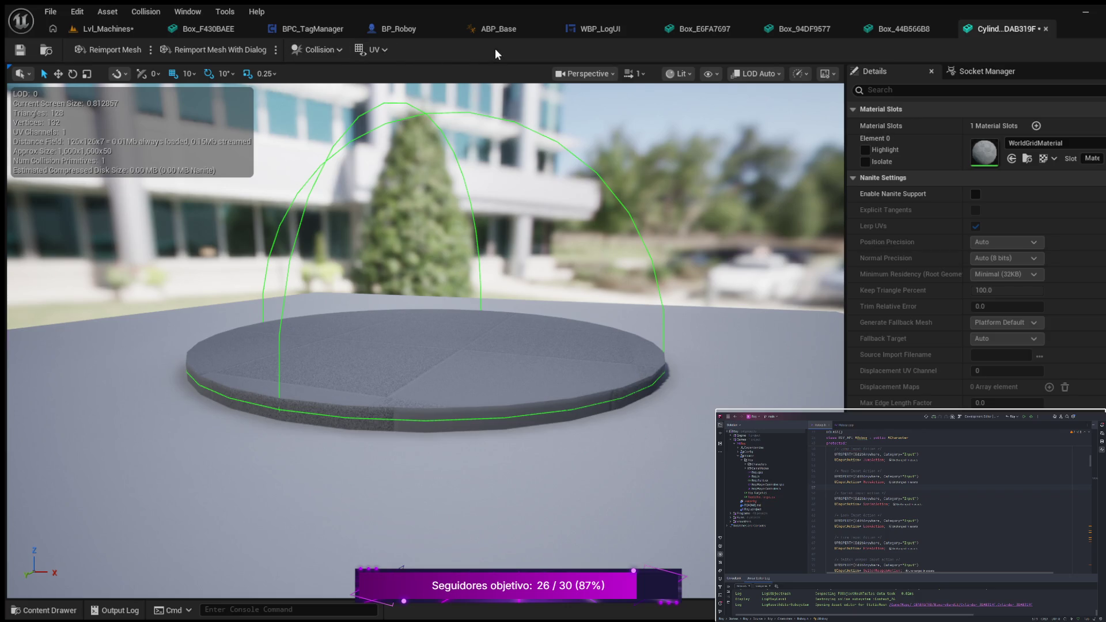
pyautogui.press('w')
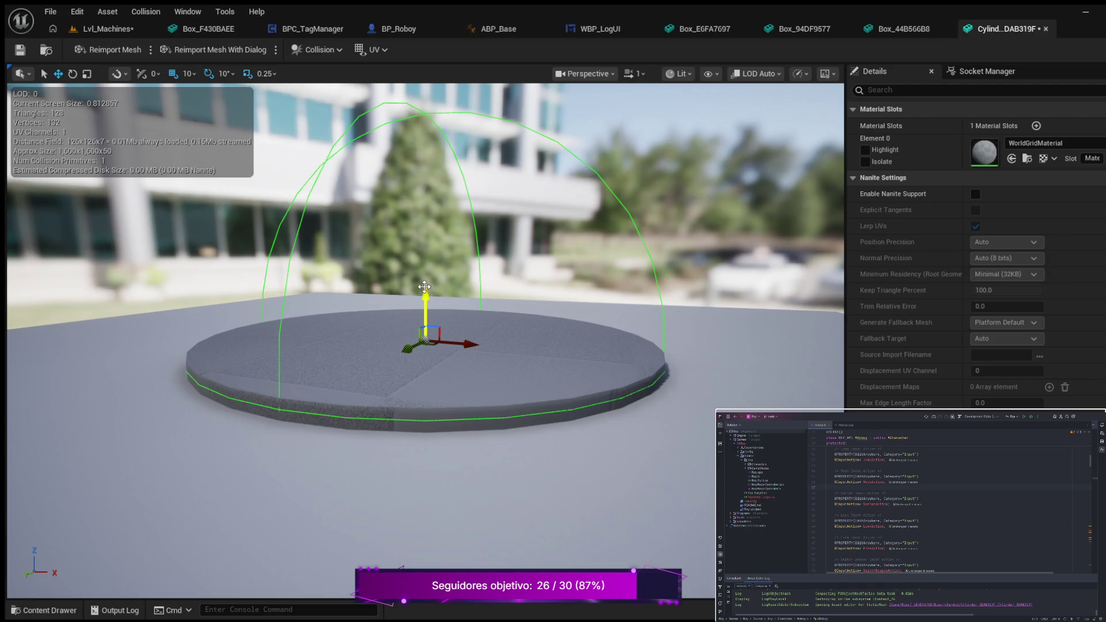
pyautogui.moveTo(425, 288)
pyautogui.mouseDown()
pyautogui.moveTo(426, 312)
pyautogui.moveTo(425, 278)
pyautogui.moveTo(425, 300)
pyautogui.mouseUp()
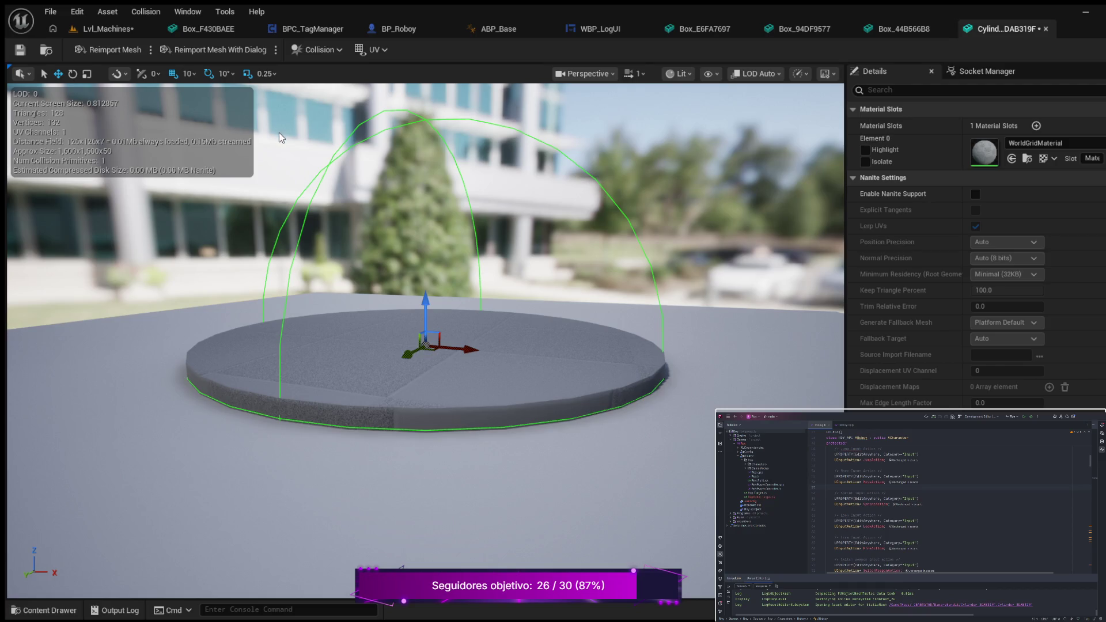
# Shrink the dome's height, undo the sideways widening, and return to Lvl_Machines.
pyautogui.click(87, 73)
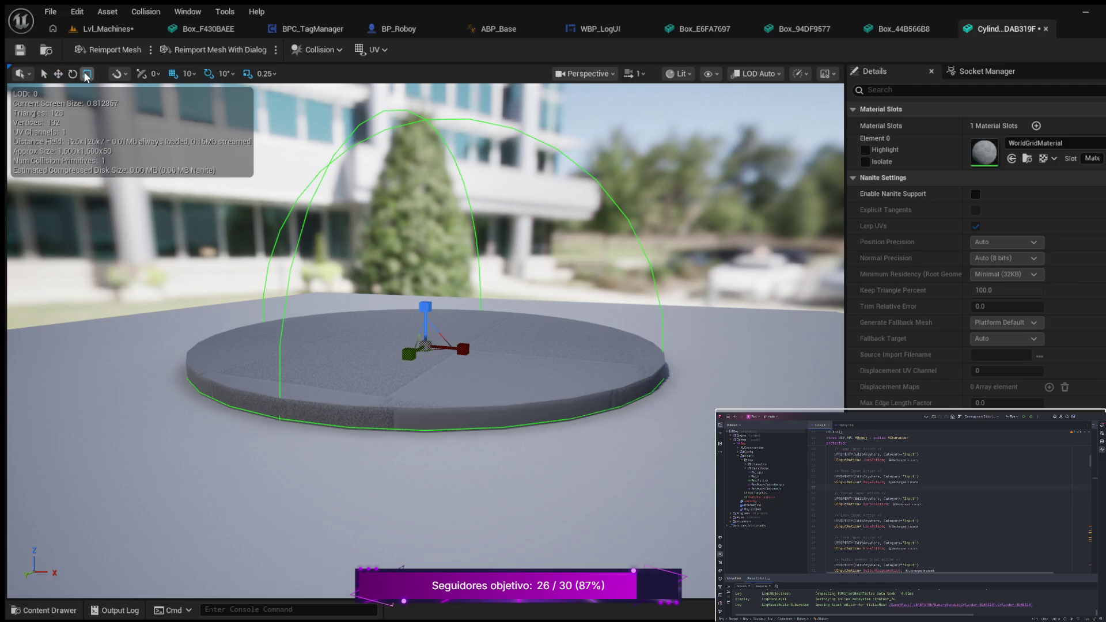
pyautogui.moveTo(425, 306)
pyautogui.mouseDown()
pyautogui.moveTo(424, 322)
pyautogui.moveTo(425, 289)
pyautogui.mouseUp()
pyautogui.moveTo(470, 343); pyautogui.dragTo(484, 340)
pyautogui.hotkey('ctrl', 'z')
pyautogui.scroll(-2, 487, 173)
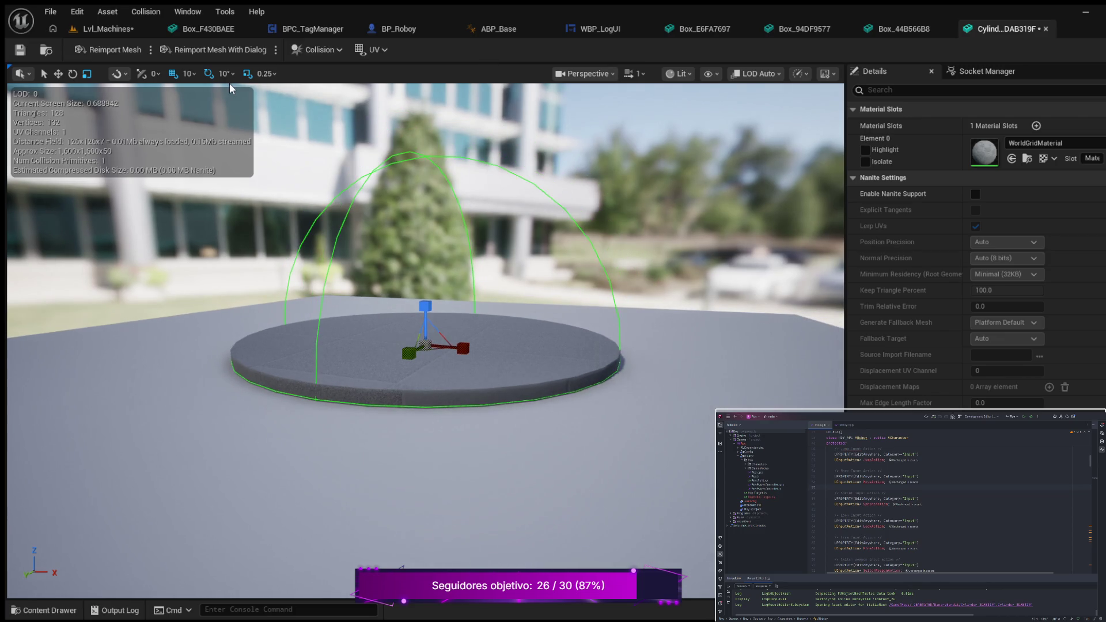
pyautogui.click(108, 28)
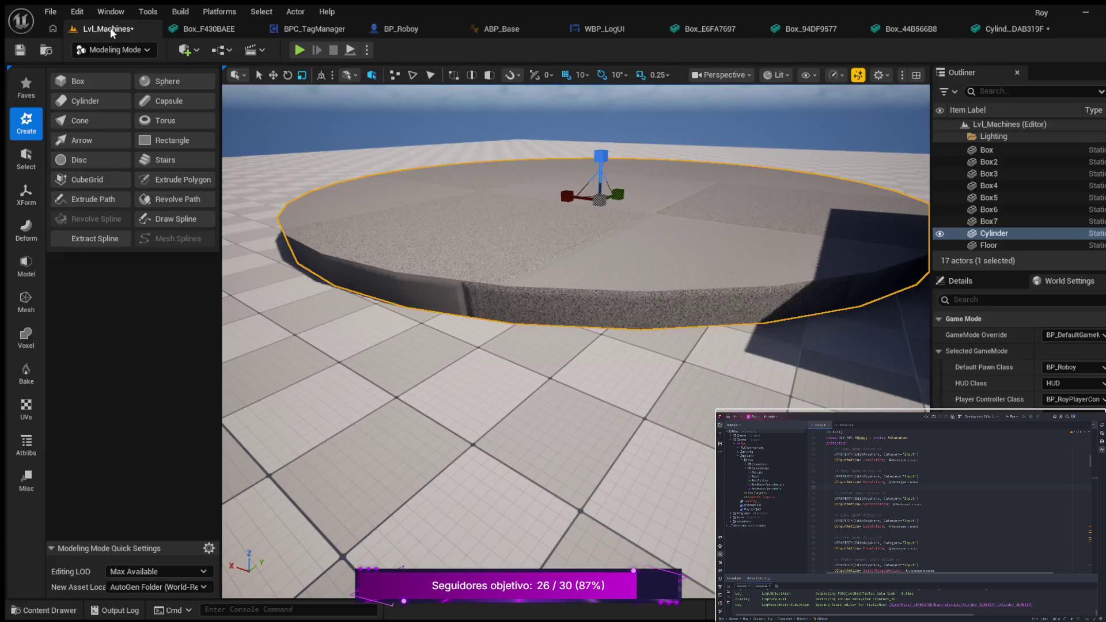
pyautogui.click(294, 48)
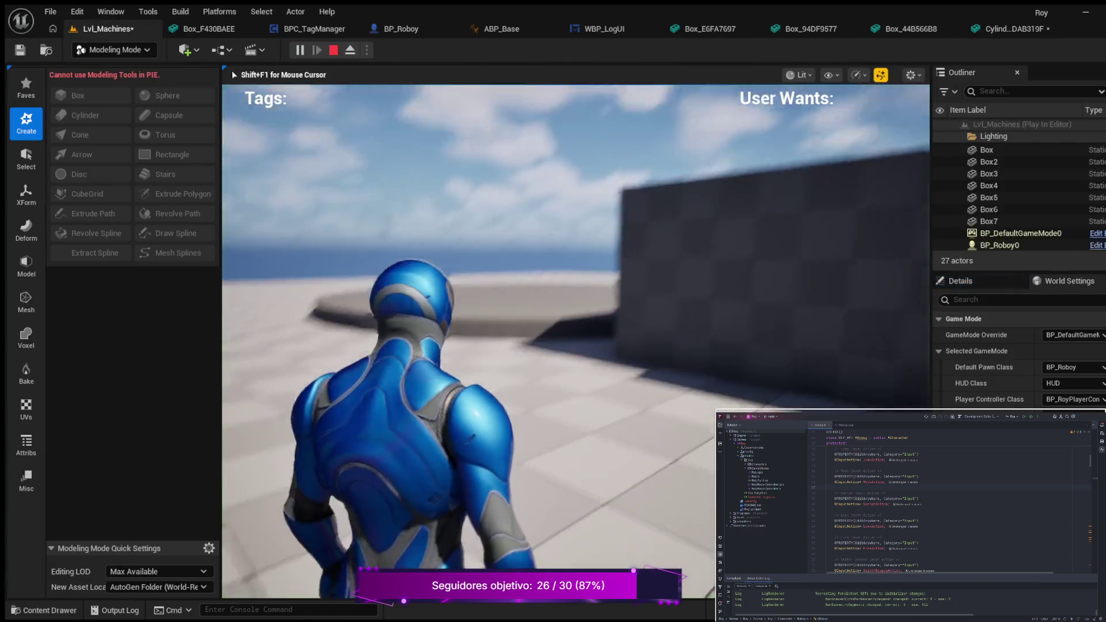
pyautogui.press('w')
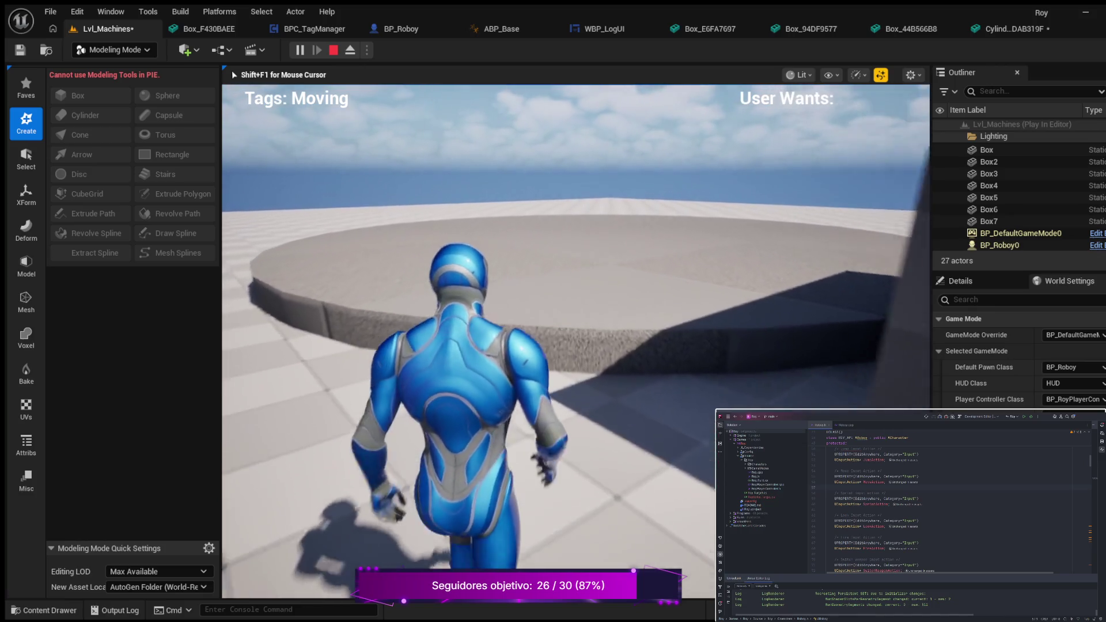
pyautogui.press('a')
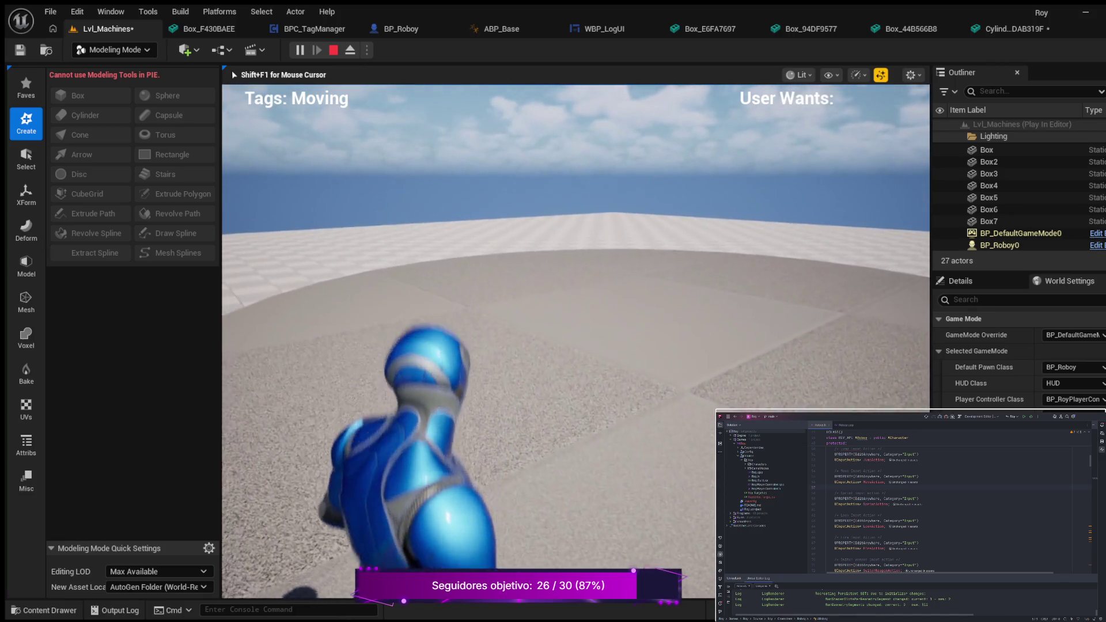
pyautogui.press('Escape')
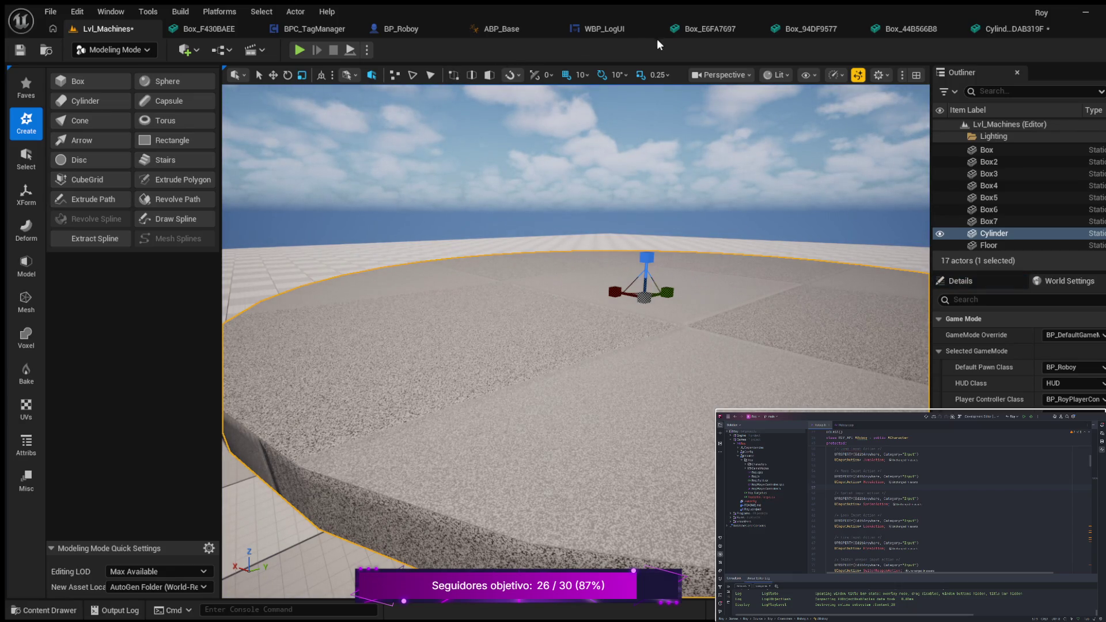
# Back in the Cylinder mesh, scale the collision dome's height down further.
pyautogui.click(1002, 24)
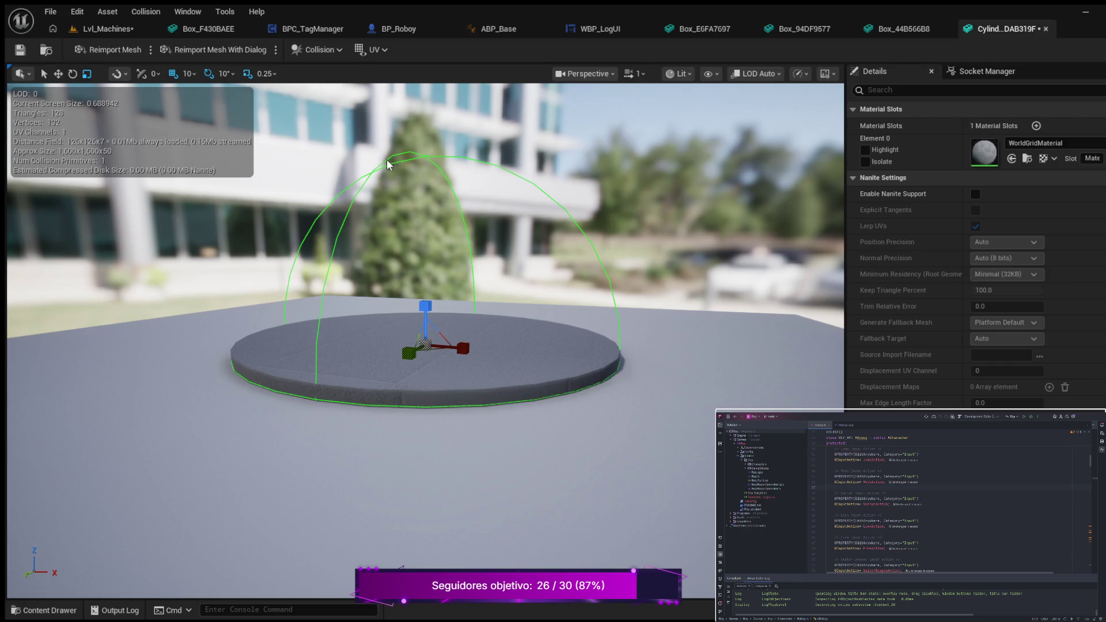
pyautogui.scroll(-1, 352, 198)
pyautogui.moveTo(351, 198); pyautogui.dragTo(254, 197)
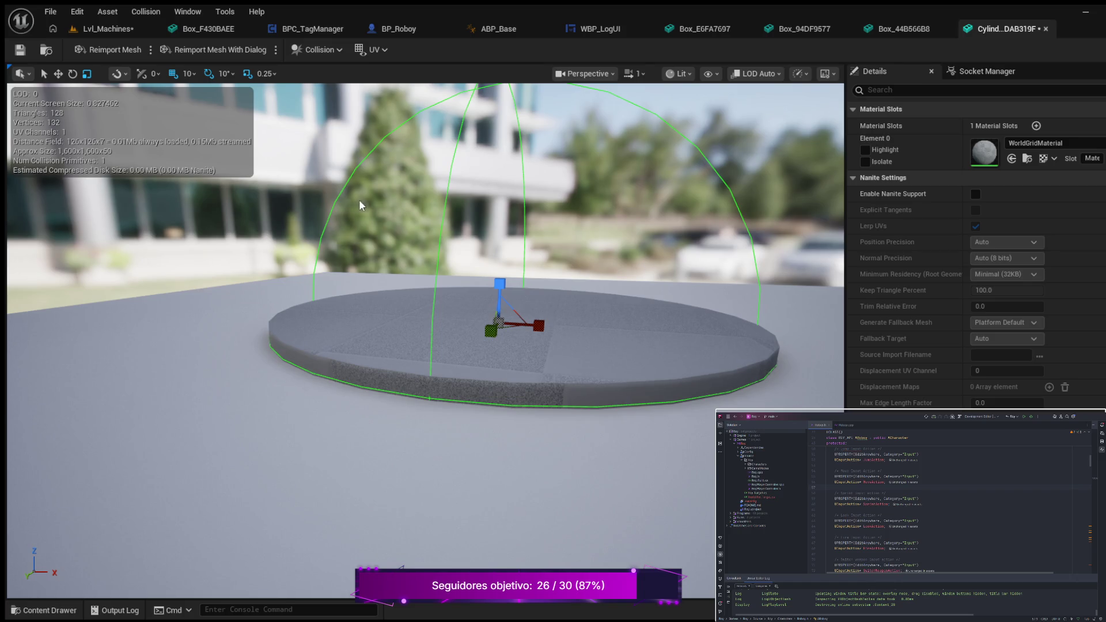
pyautogui.moveTo(499, 281)
pyautogui.mouseDown()
pyautogui.moveTo(500, 308)
pyautogui.moveTo(499, 271)
pyautogui.moveTo(500, 304)
pyautogui.mouseUp()
pyautogui.moveTo(295, 217)
pyautogui.mouseDown()
pyautogui.moveTo(270, 219)
pyautogui.moveTo(295, 218)
pyautogui.mouseUp()
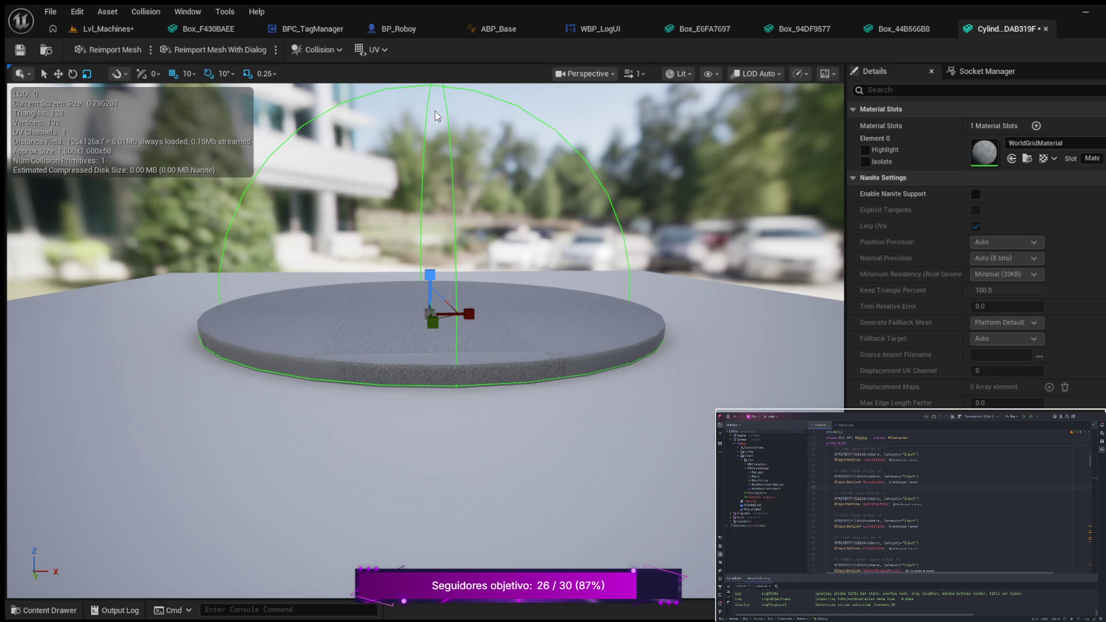
pyautogui.scroll(-1, 458, 136)
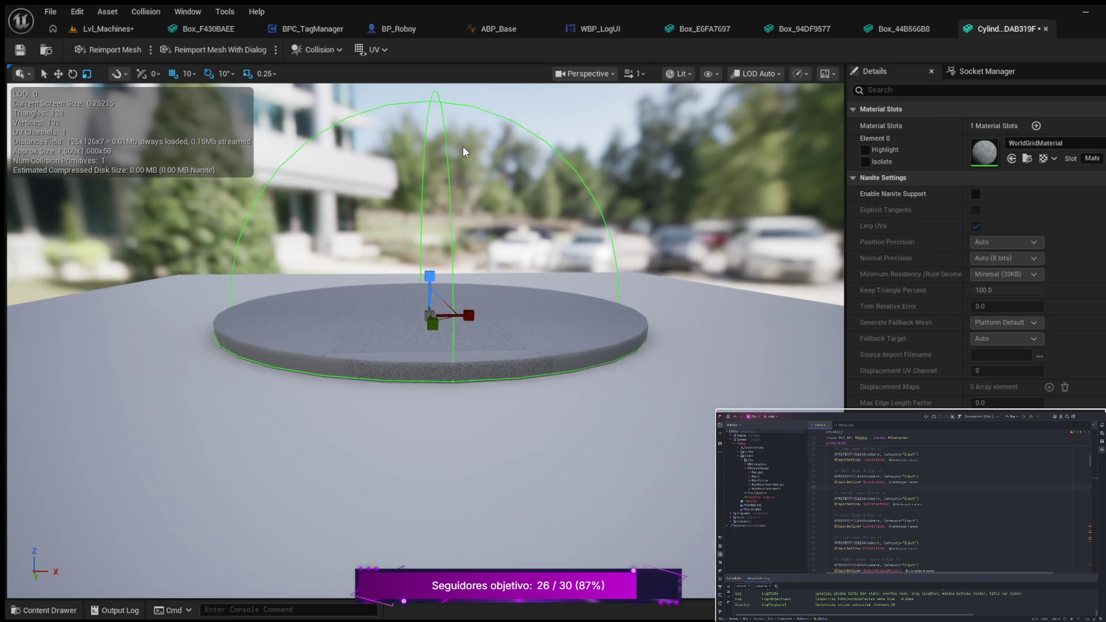
pyautogui.moveTo(472, 224); pyautogui.dragTo(400, 221)
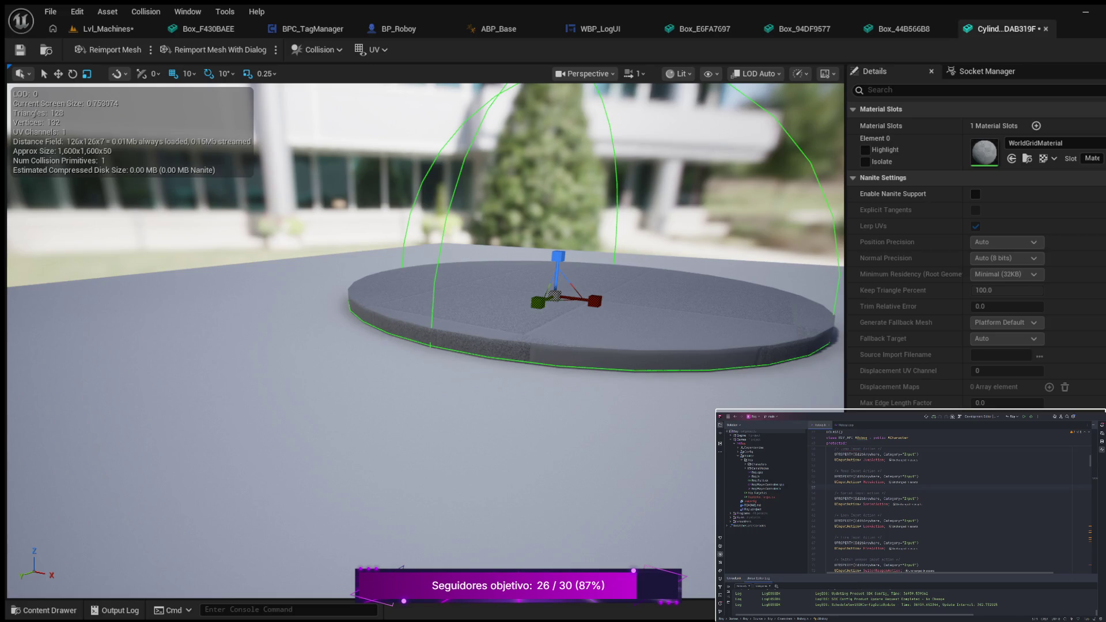
pyautogui.scroll(-2, 425, 340)
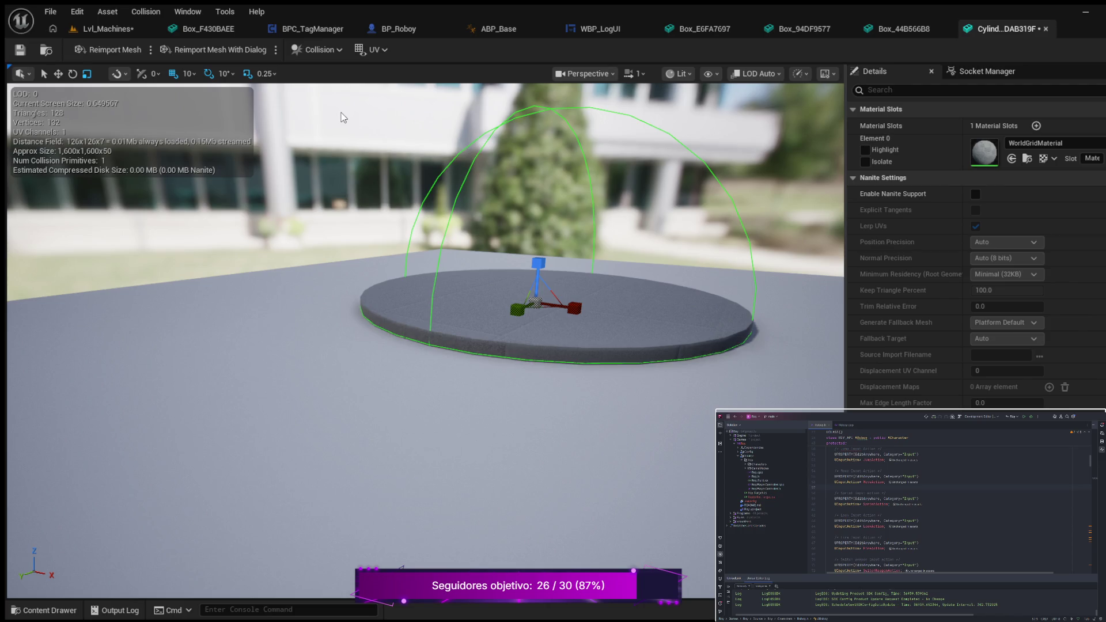
pyautogui.click(73, 74)
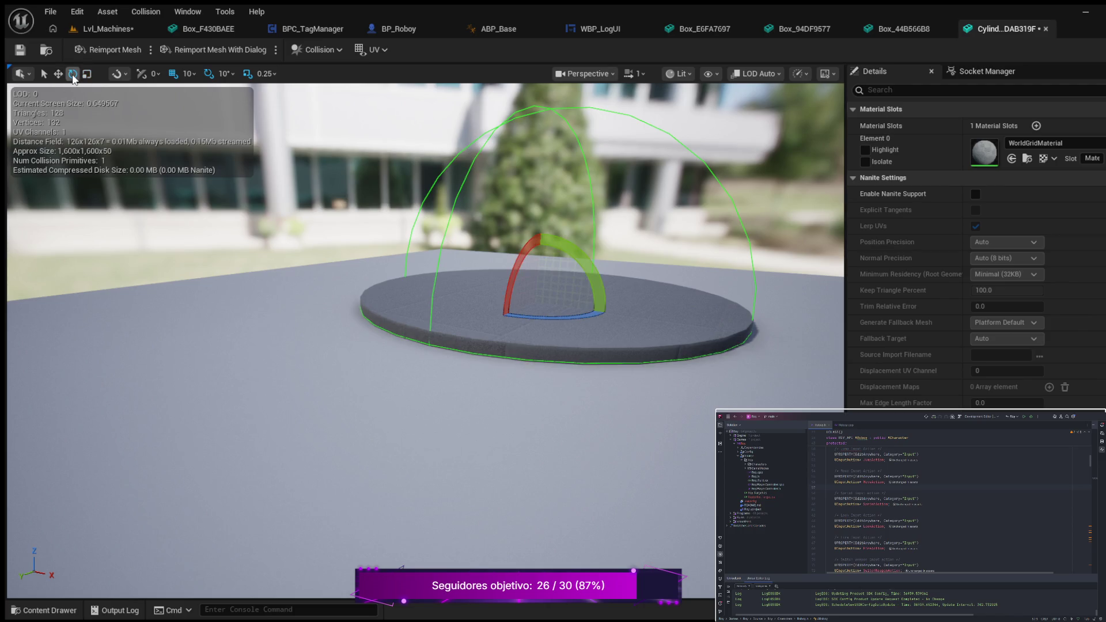
# Try rotating the collision dome, then delete it, leaving zero collision primitives.
pyautogui.moveTo(548, 236)
pyautogui.mouseDown()
pyautogui.moveTo(599, 314)
pyautogui.moveTo(597, 262)
pyautogui.moveTo(605, 306)
pyautogui.moveTo(597, 346)
pyautogui.moveTo(576, 360)
pyautogui.moveTo(602, 276)
pyautogui.moveTo(567, 235)
pyautogui.moveTo(550, 234)
pyautogui.moveTo(568, 249)
pyautogui.mouseUp()
pyautogui.click(58, 74)
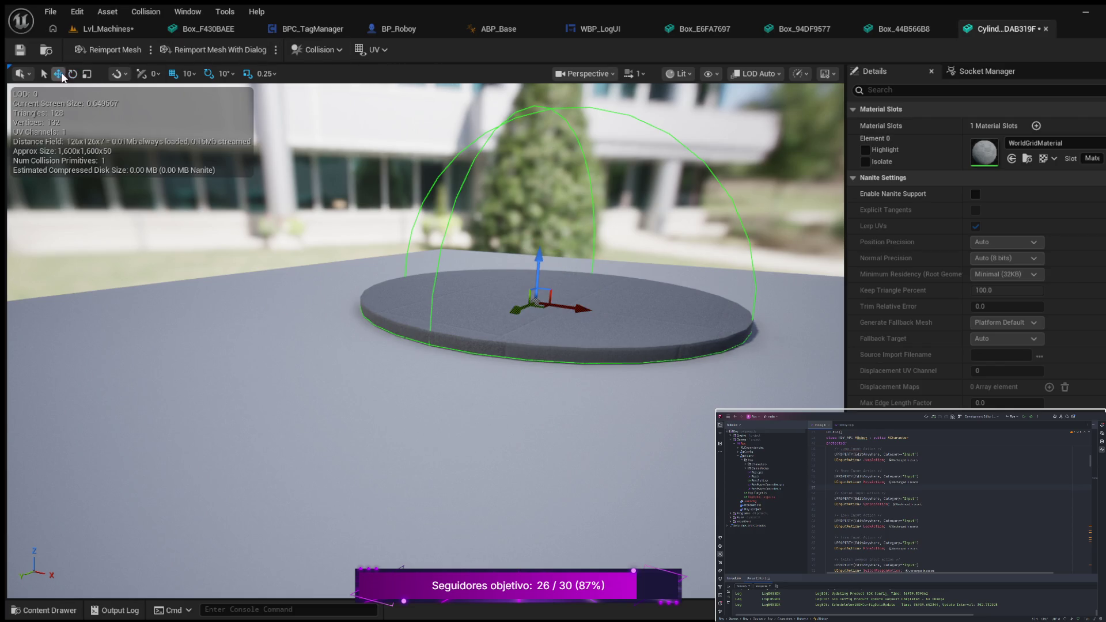
pyautogui.moveTo(419, 213)
pyautogui.mouseDown()
pyautogui.moveTo(412, 288)
pyautogui.moveTo(453, 269)
pyautogui.moveTo(413, 270)
pyautogui.moveTo(416, 279)
pyautogui.moveTo(408, 259)
pyautogui.moveTo(403, 286)
pyautogui.mouseUp()
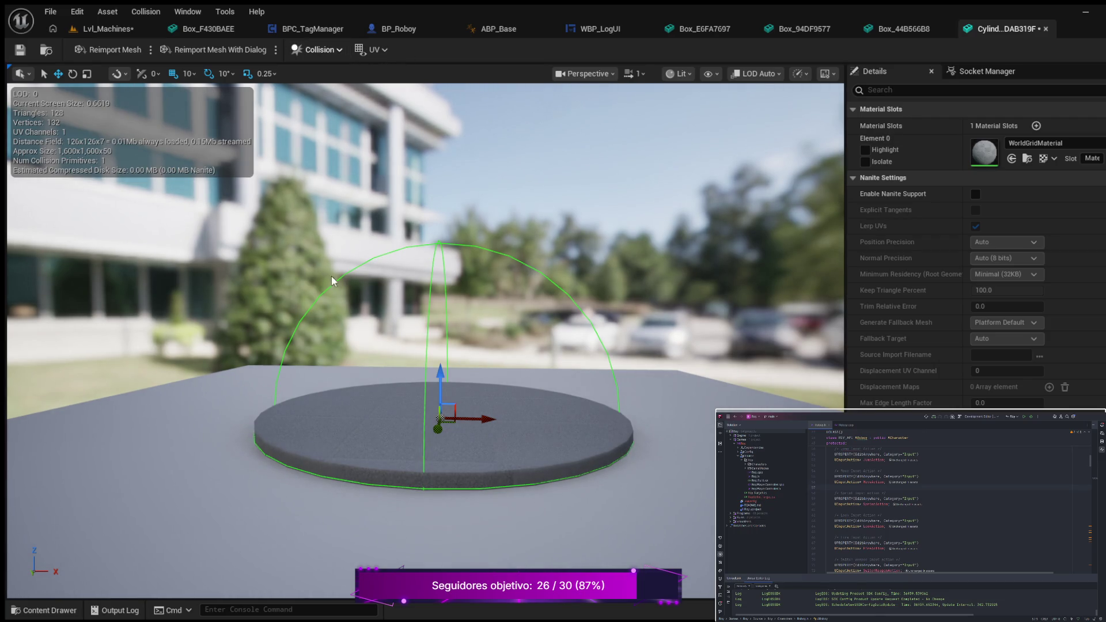
pyautogui.press('Delete')
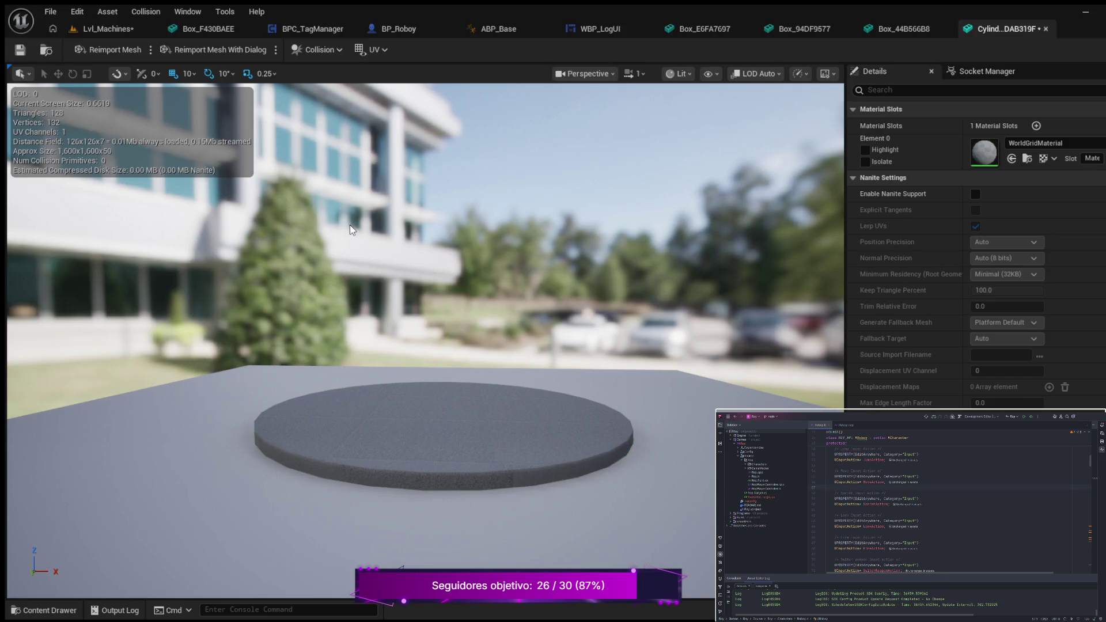
# Add a box simple collision around the cylinder disc and pull the view back.
pyautogui.moveTo(415, 335); pyautogui.dragTo(416, 434)
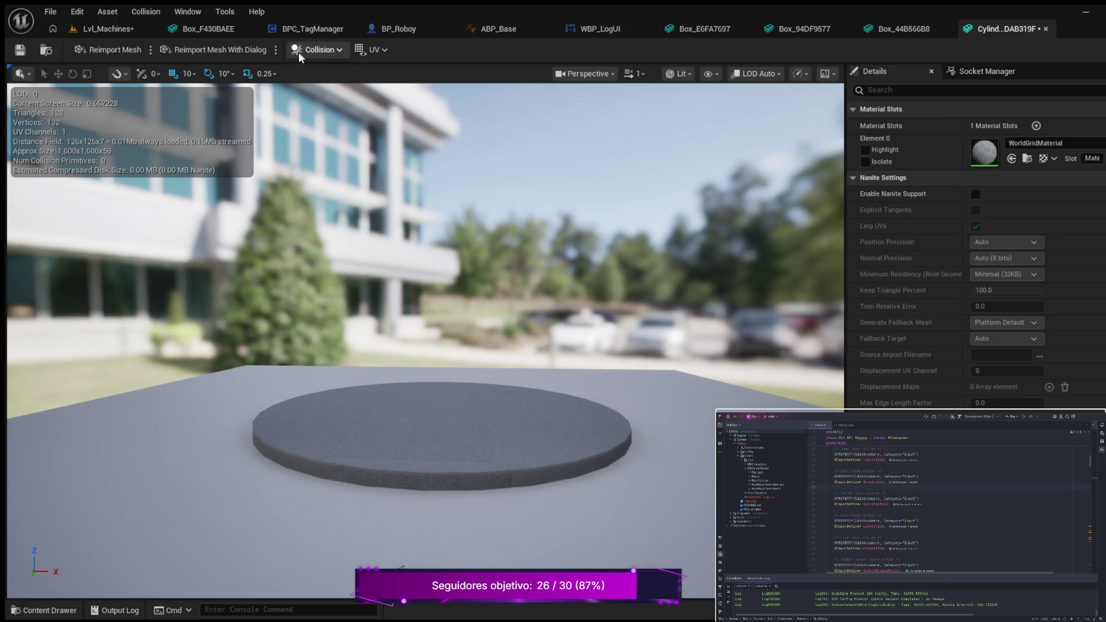
pyautogui.click(333, 47)
pyautogui.click(377, 124)
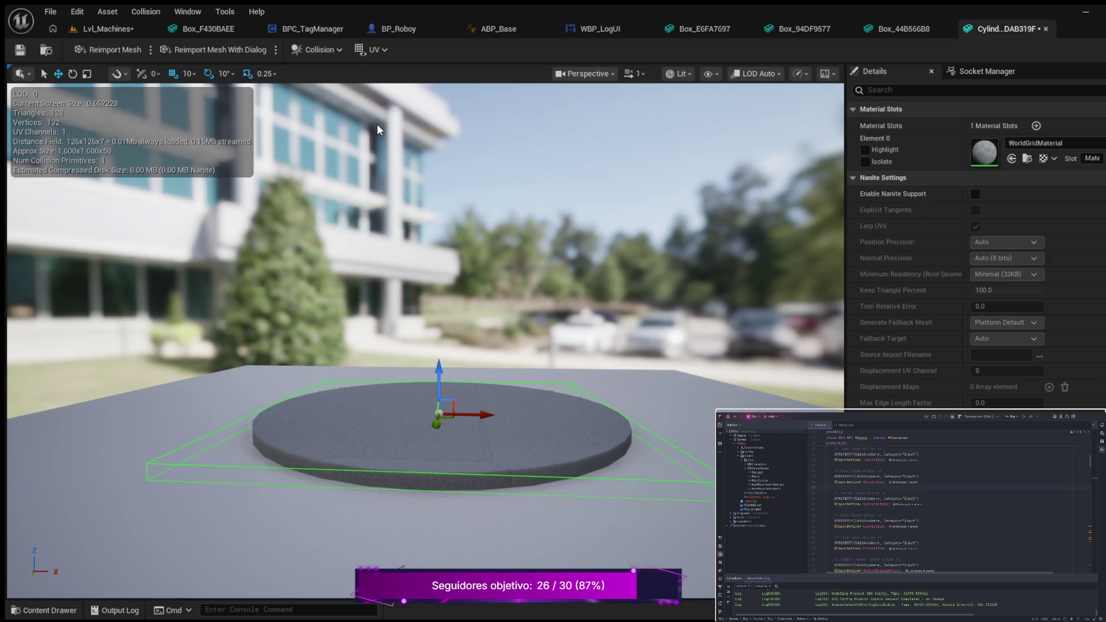
pyautogui.moveTo(317, 229); pyautogui.dragTo(294, 254)
pyautogui.moveTo(403, 289)
pyautogui.mouseDown()
pyautogui.moveTo(412, 271)
pyautogui.moveTo(406, 286)
pyautogui.moveTo(455, 259)
pyautogui.moveTo(466, 308)
pyautogui.moveTo(472, 292)
pyautogui.mouseUp()
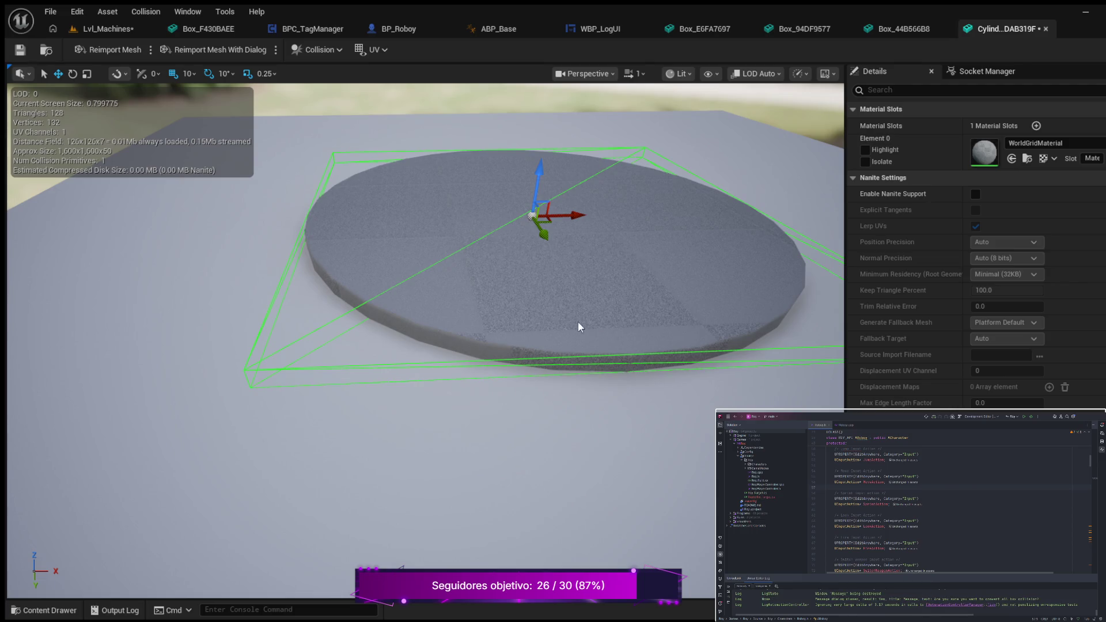
# Inspect the collision box from several angles, then delete the platform's box collision.
pyautogui.moveTo(272, 355); pyautogui.dragTo(356, 319)
pyautogui.scroll(-1, 403, 300)
pyautogui.moveTo(416, 295)
pyautogui.mouseDown()
pyautogui.moveTo(530, 296)
pyautogui.moveTo(396, 298)
pyautogui.mouseUp()
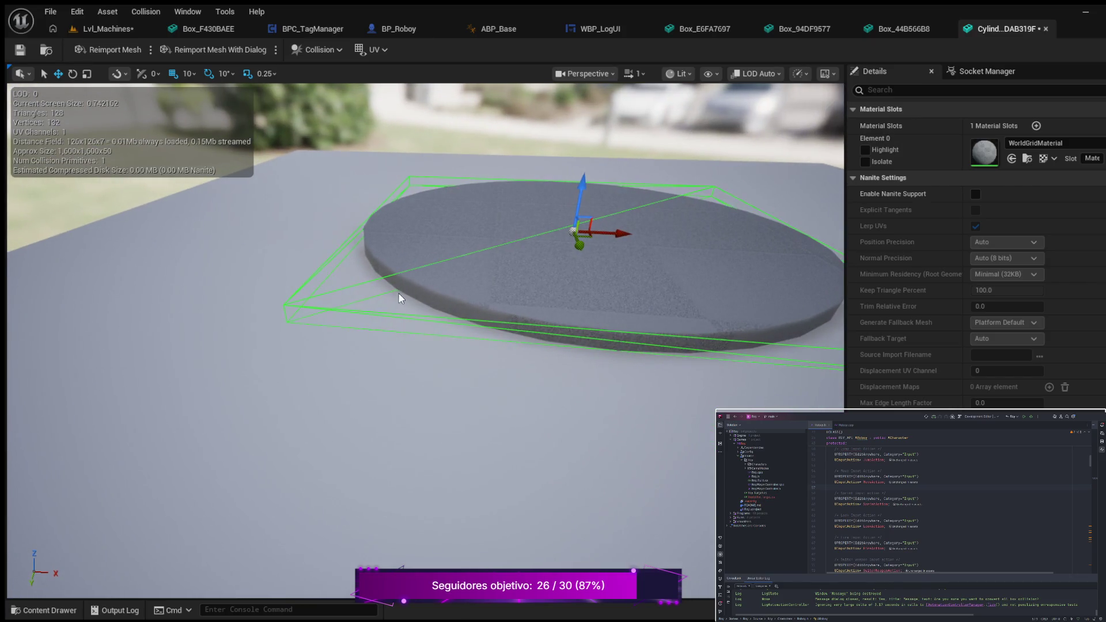
pyautogui.moveTo(289, 306)
pyautogui.mouseDown()
pyautogui.moveTo(334, 307)
pyautogui.moveTo(292, 307)
pyautogui.mouseUp()
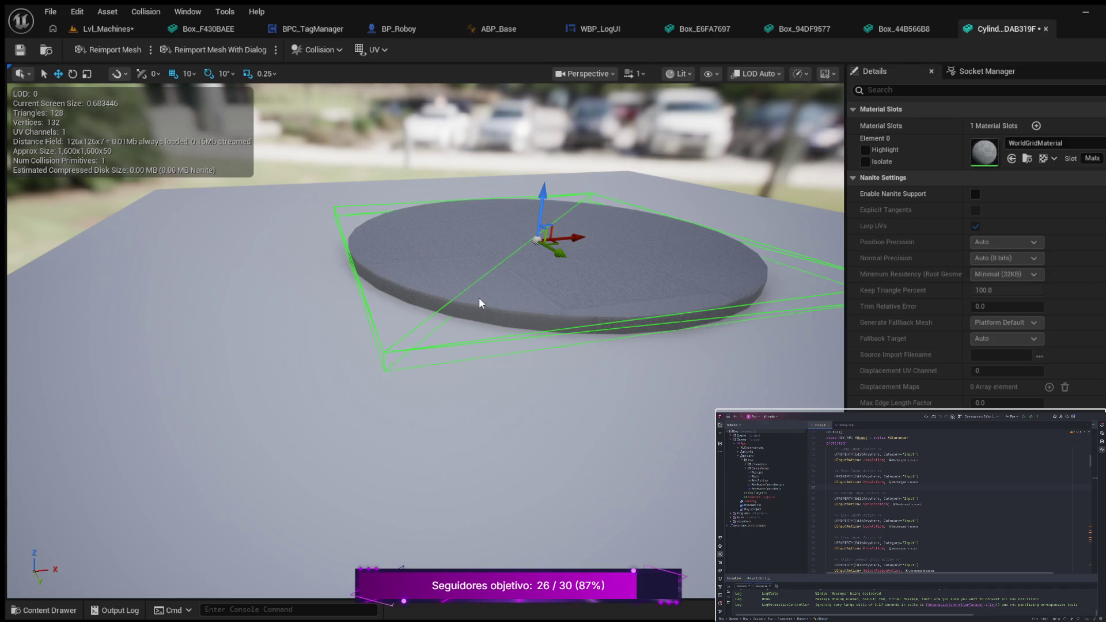
pyautogui.press('Delete')
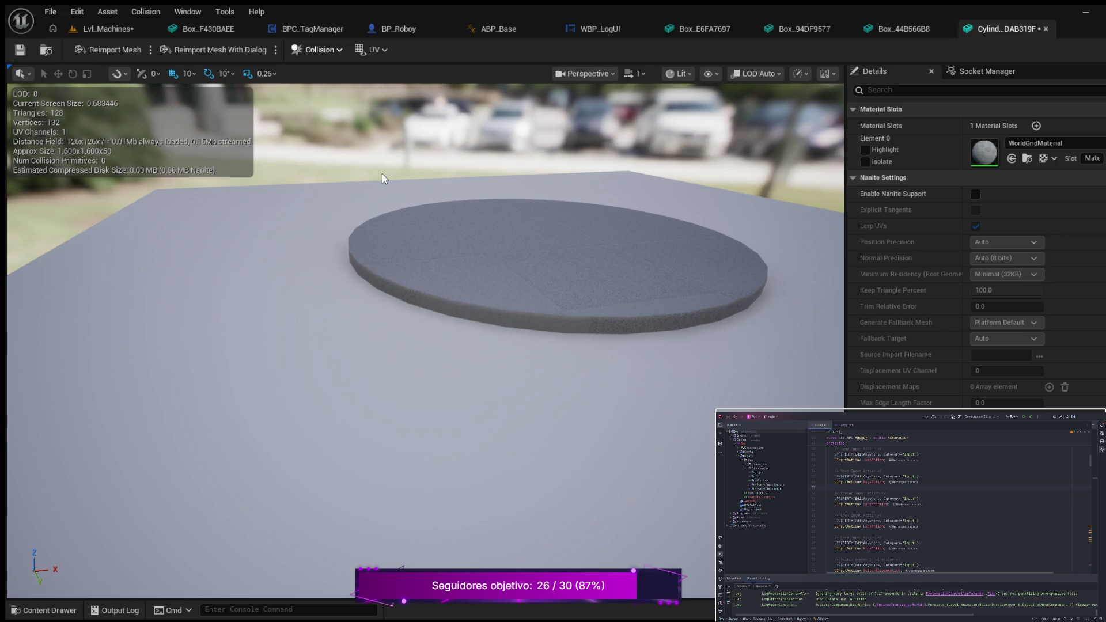
# Resize the new collision hull with the scale gizmo, shrinking, enlarging and stretching it over the disc.
pyautogui.moveTo(361, 216)
pyautogui.mouseDown()
pyautogui.moveTo(371, 300)
pyautogui.moveTo(364, 291)
pyautogui.mouseUp()
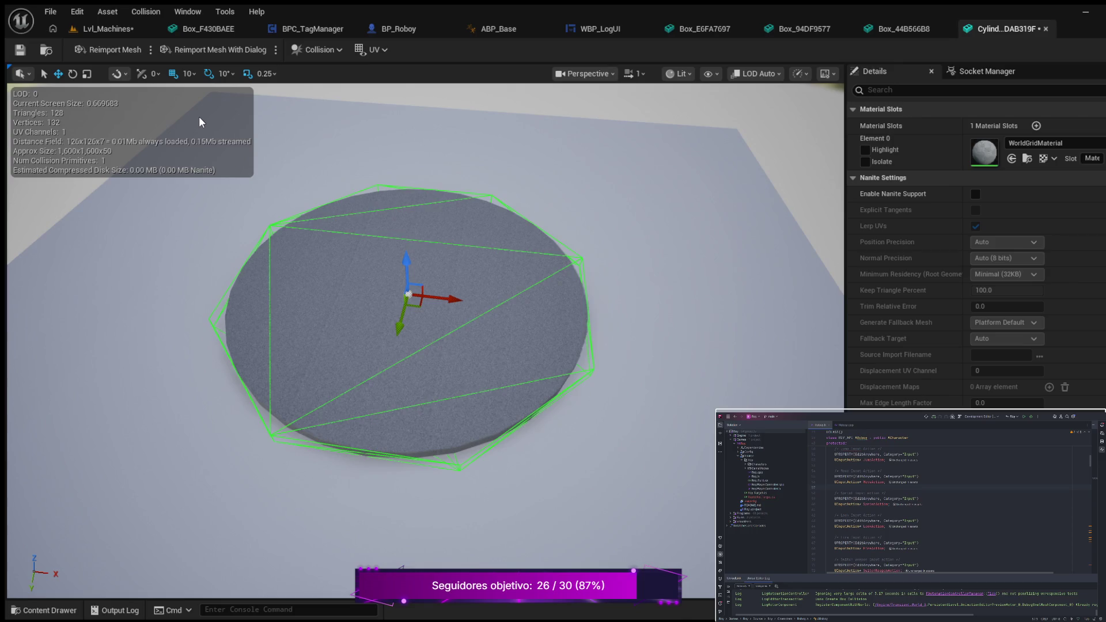
pyautogui.moveTo(196, 169)
pyautogui.mouseDown()
pyautogui.moveTo(254, 306)
pyautogui.moveTo(409, 421)
pyautogui.mouseUp()
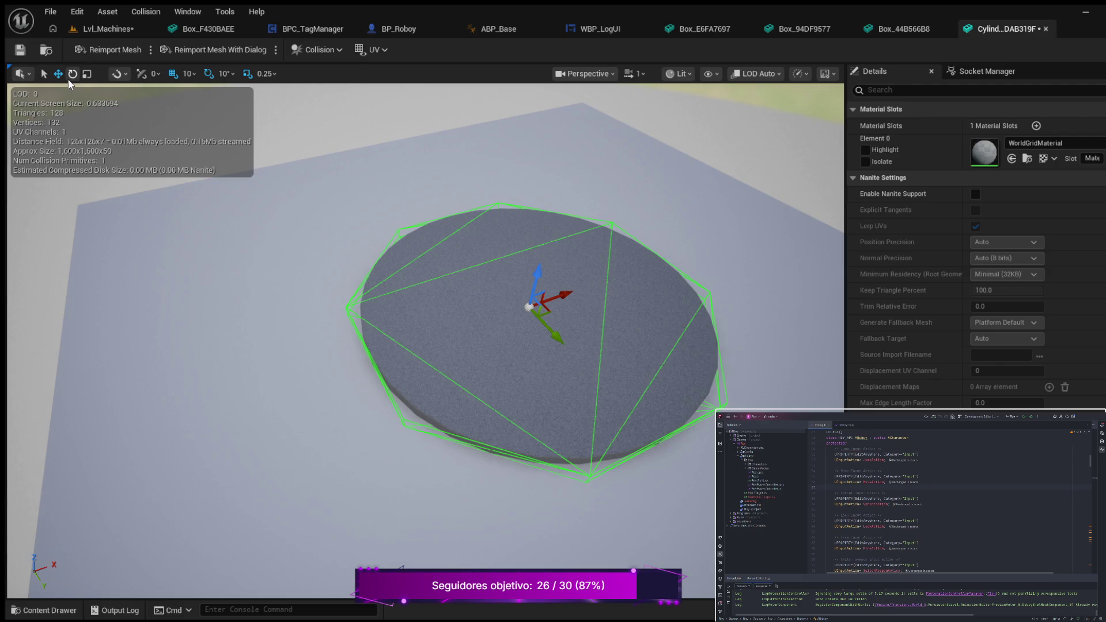
pyautogui.click(85, 77)
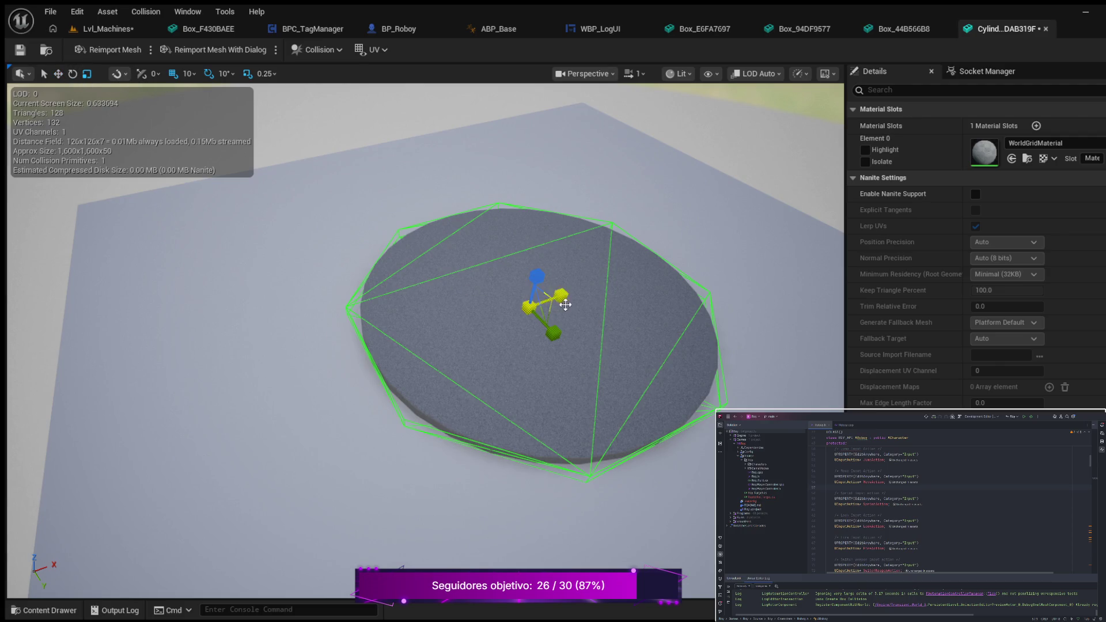
pyautogui.moveTo(555, 337); pyautogui.dragTo(551, 330)
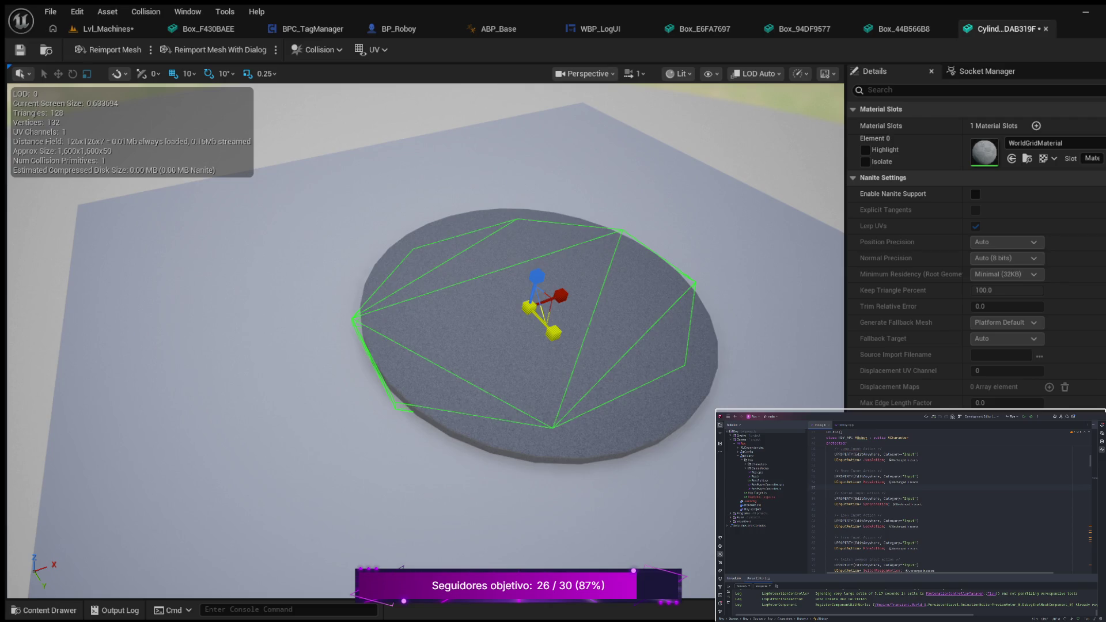
pyautogui.moveTo(553, 333)
pyautogui.mouseDown()
pyautogui.moveTo(582, 323)
pyautogui.moveTo(494, 315)
pyautogui.moveTo(484, 346)
pyautogui.moveTo(505, 367)
pyautogui.moveTo(566, 368)
pyautogui.mouseUp()
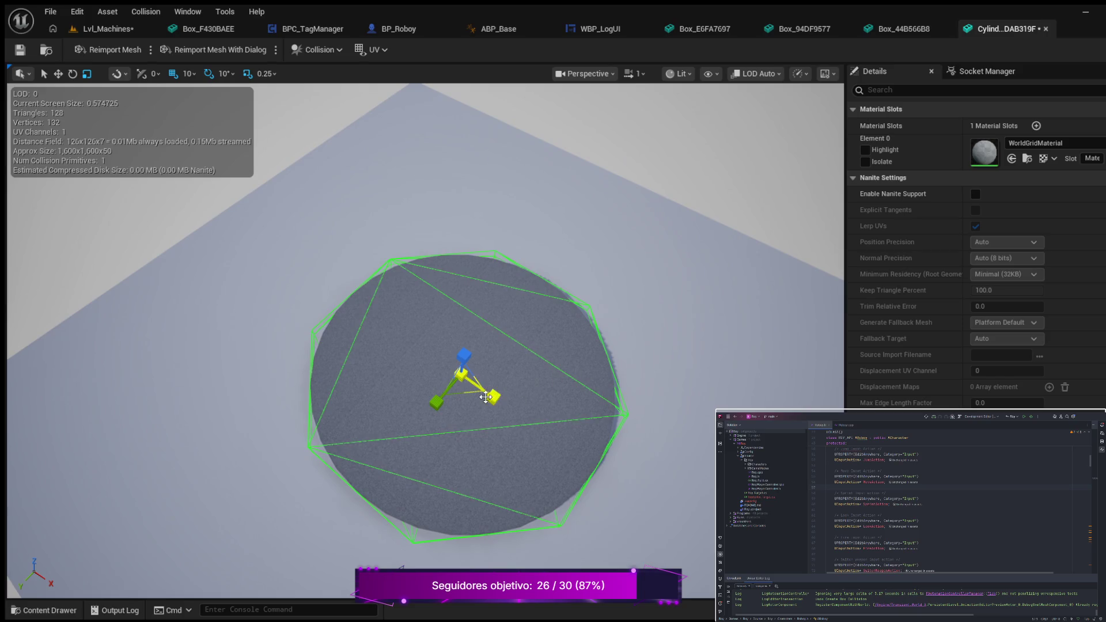
pyautogui.moveTo(491, 399)
pyautogui.mouseDown()
pyautogui.moveTo(507, 403)
pyautogui.moveTo(481, 396)
pyautogui.moveTo(546, 375)
pyautogui.mouseUp()
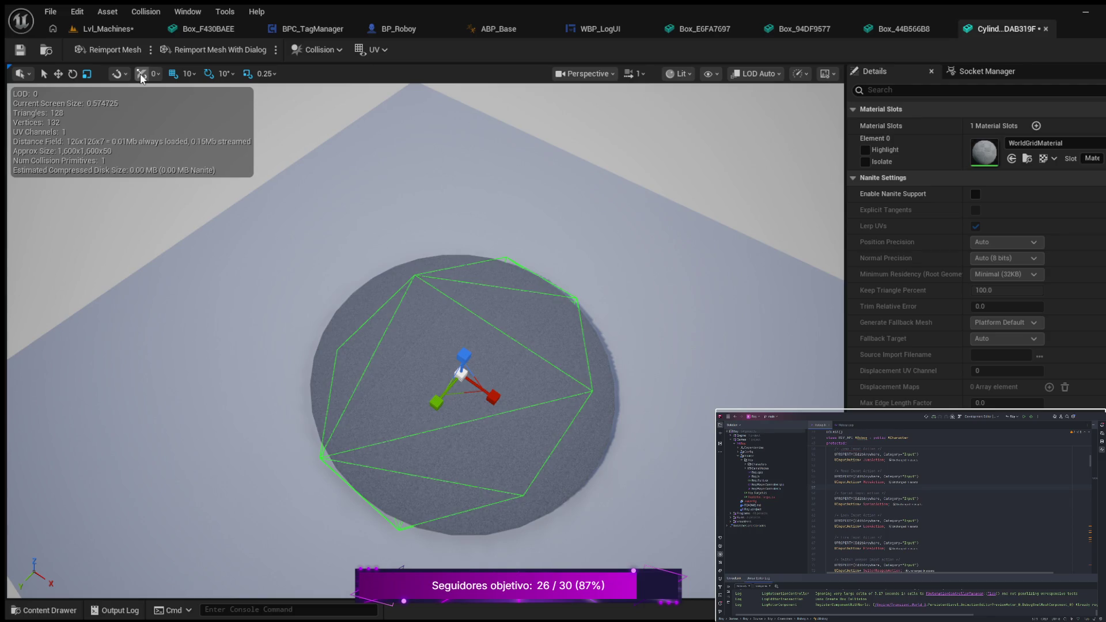
# Move the collision hull along X, delete and restore it, then return to Lvl_Machines.
pyautogui.click(59, 75)
pyautogui.moveTo(502, 405)
pyautogui.mouseDown()
pyautogui.moveTo(528, 419)
pyautogui.moveTo(503, 385)
pyautogui.mouseUp()
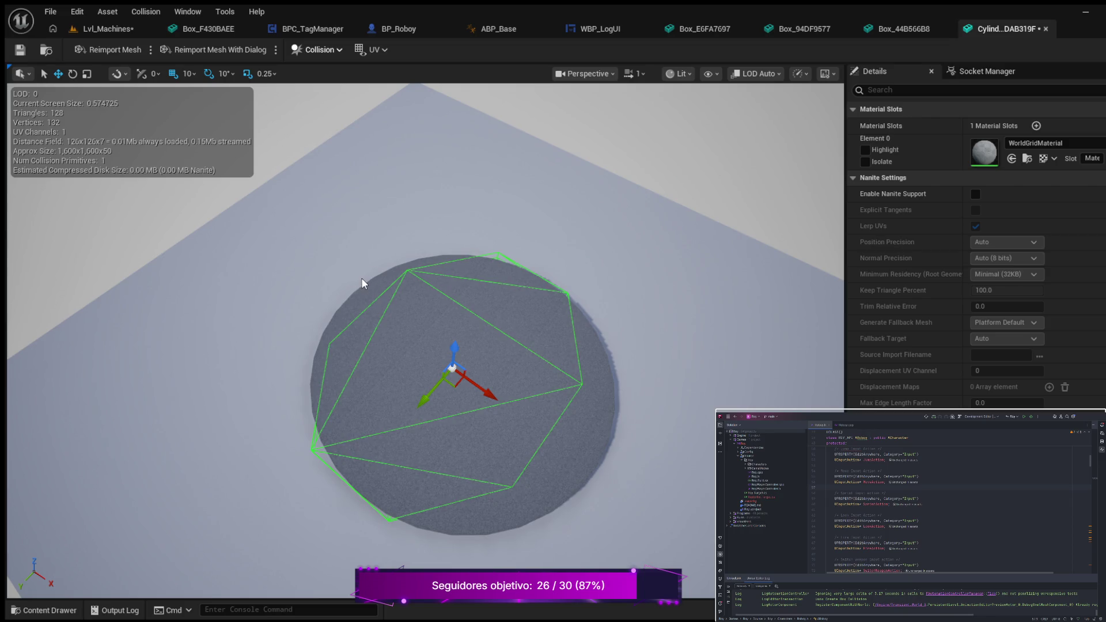
pyautogui.press('Delete')
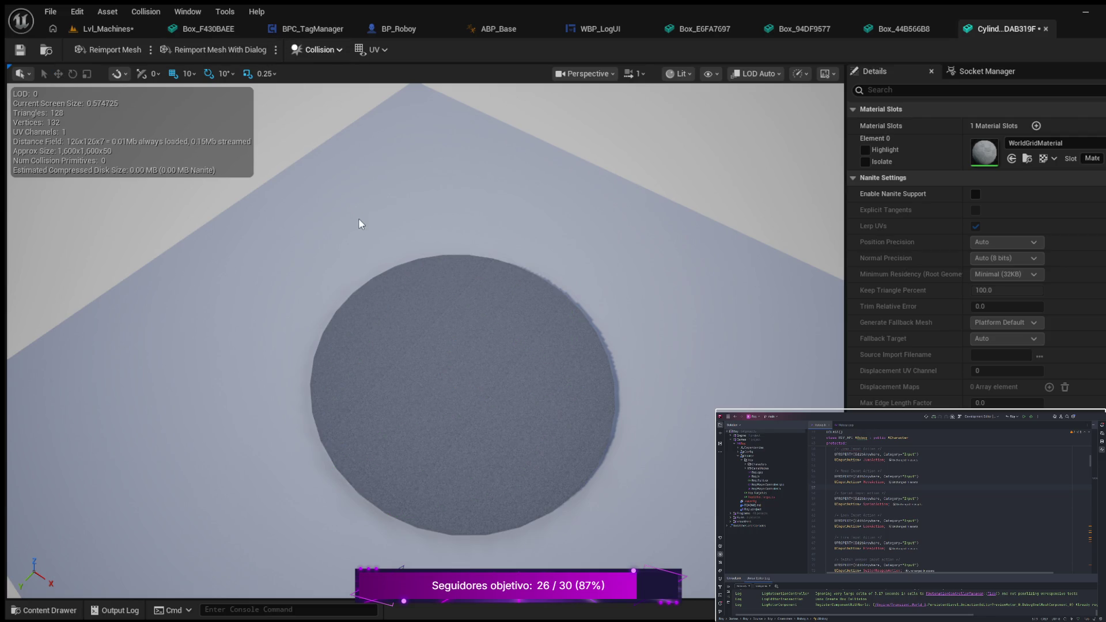
pyautogui.hotkey('ctrl', 'z')
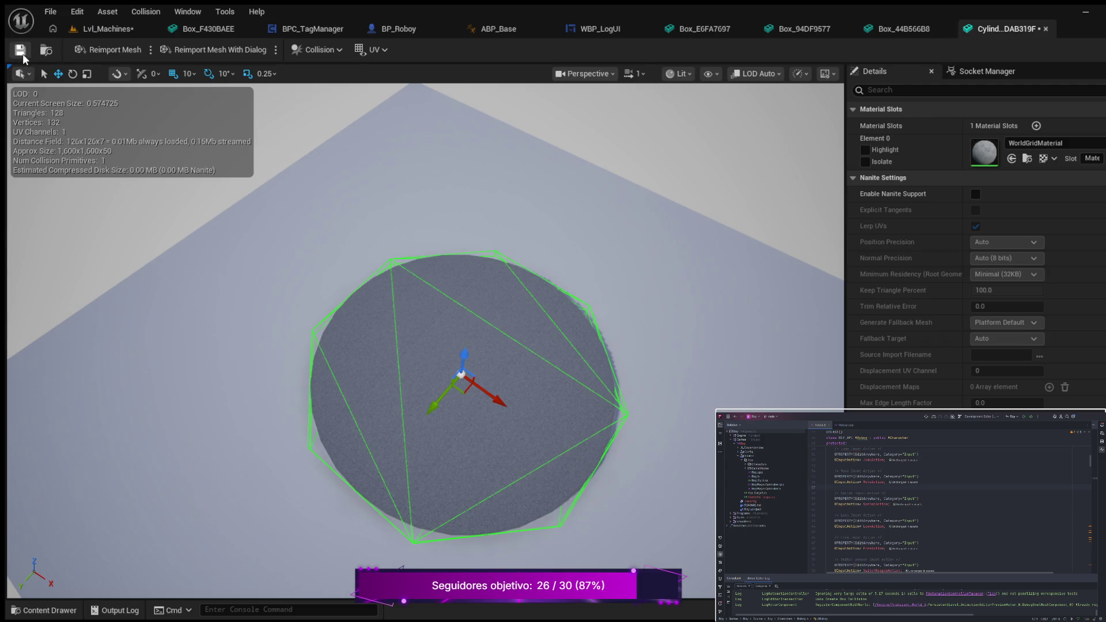
pyautogui.click(99, 27)
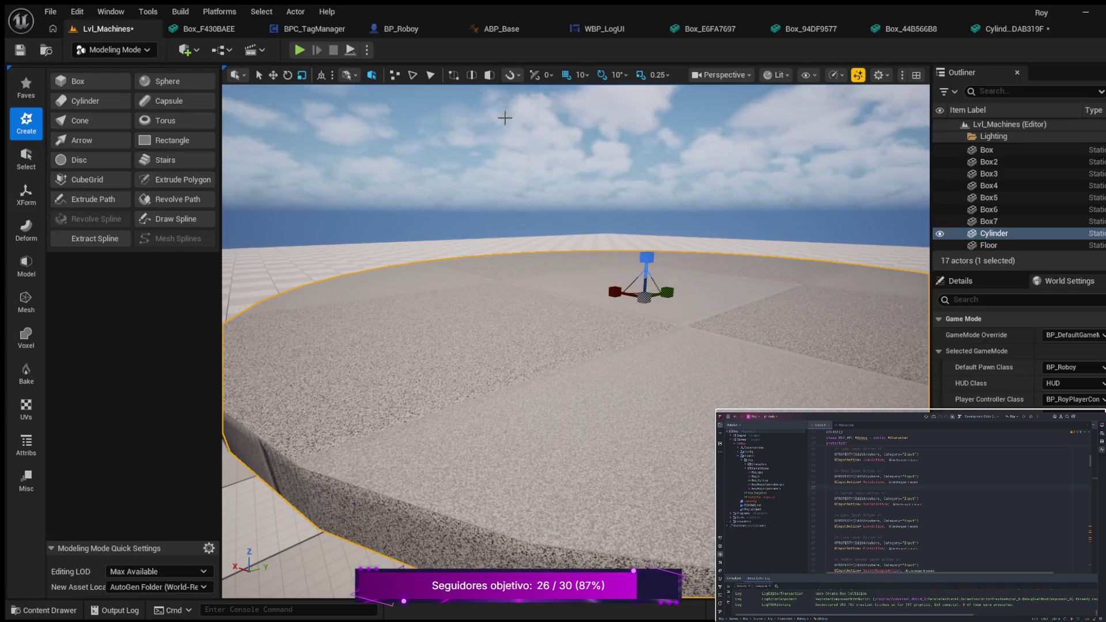
pyautogui.hotkey('alt', 'p')
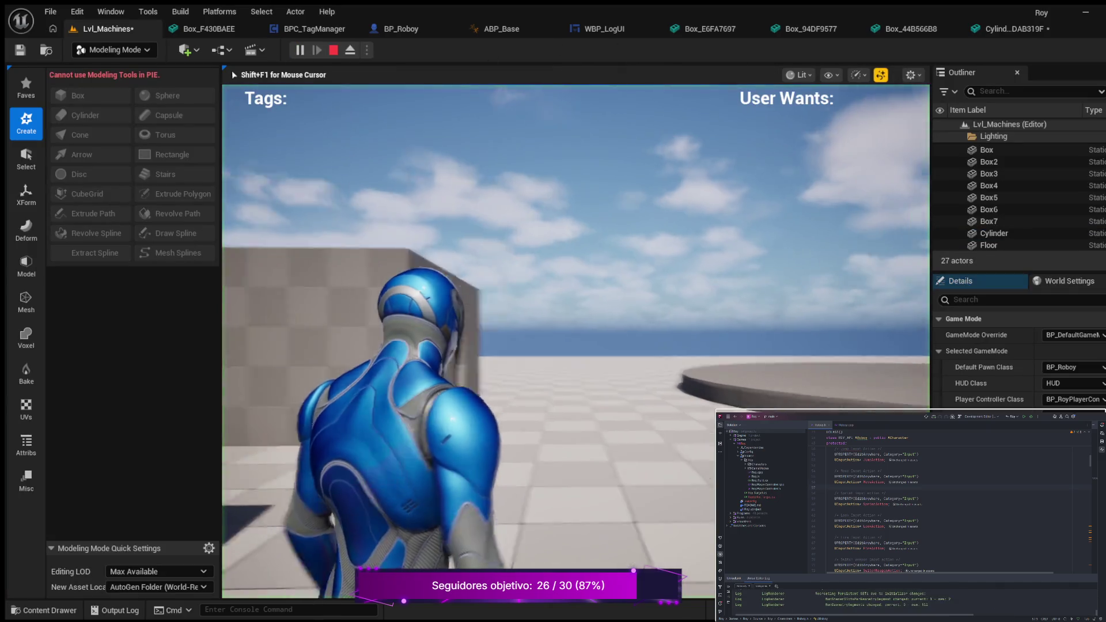
pyautogui.press('w')
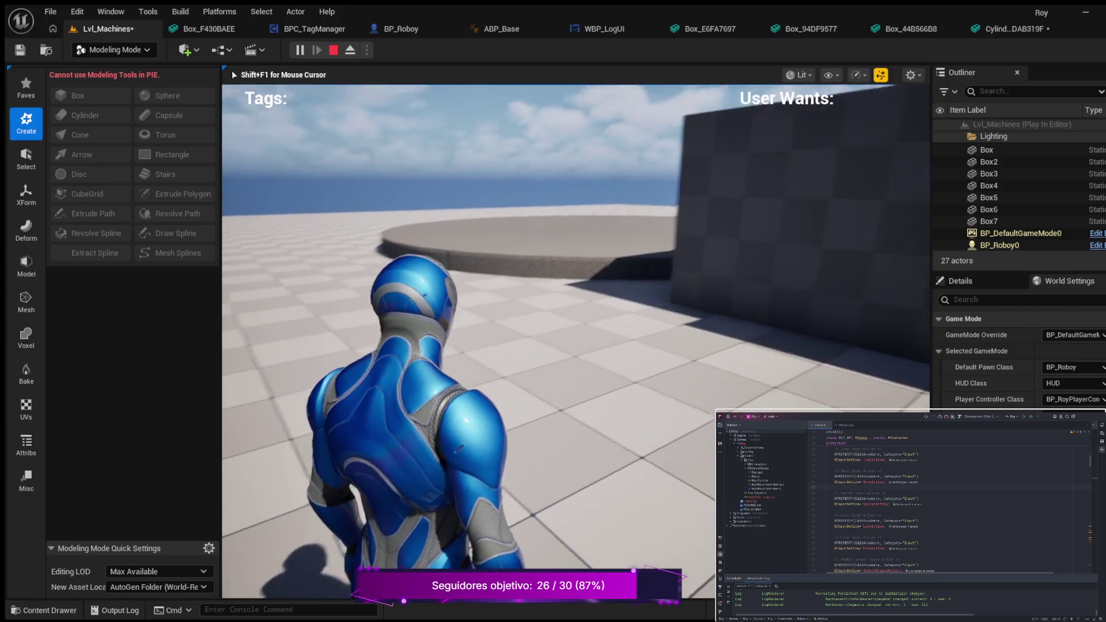
pyautogui.press('w')
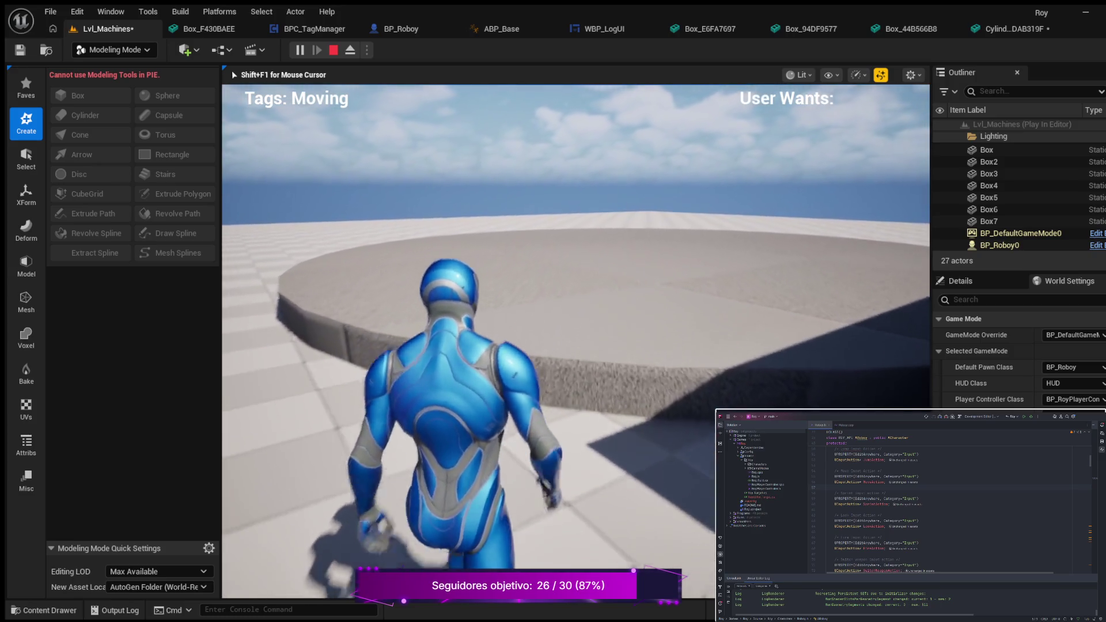
pyautogui.press('w')
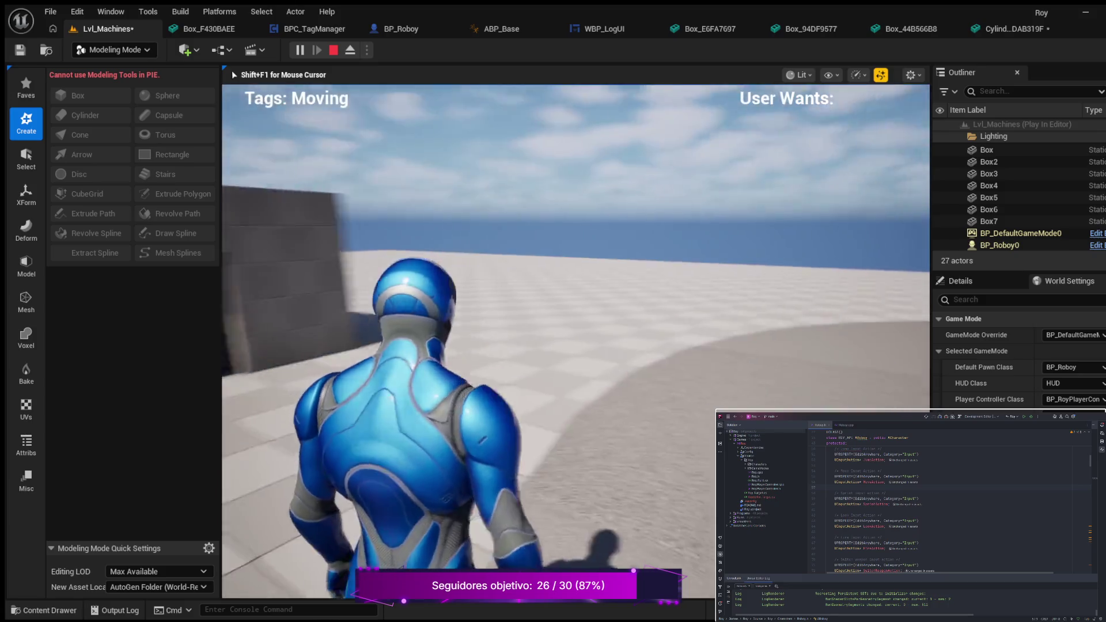
pyautogui.press('w')
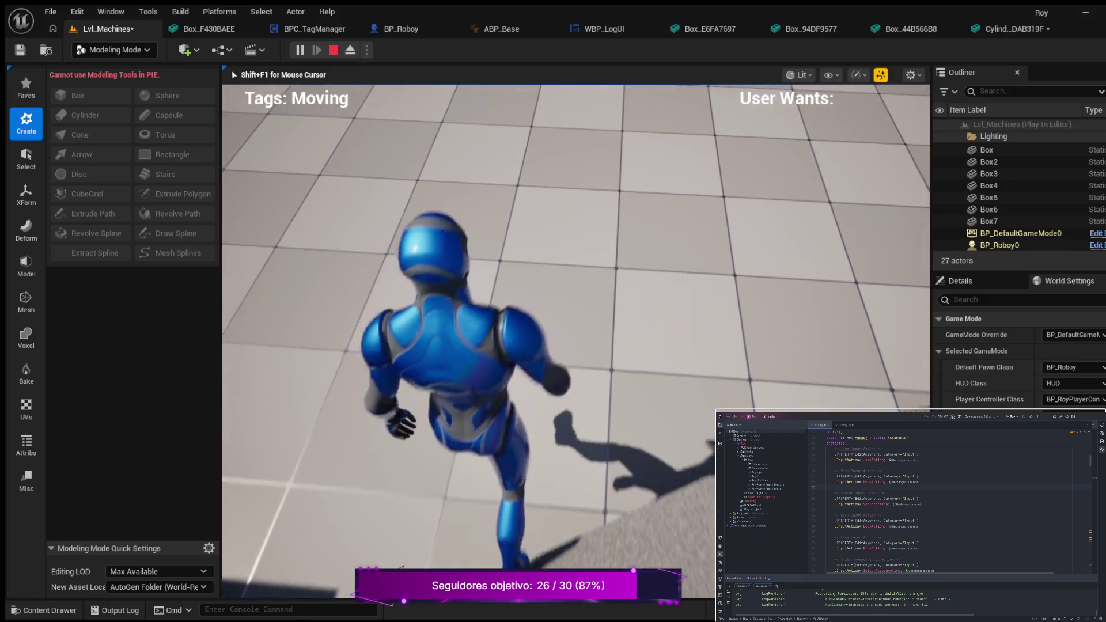
pyautogui.press('w')
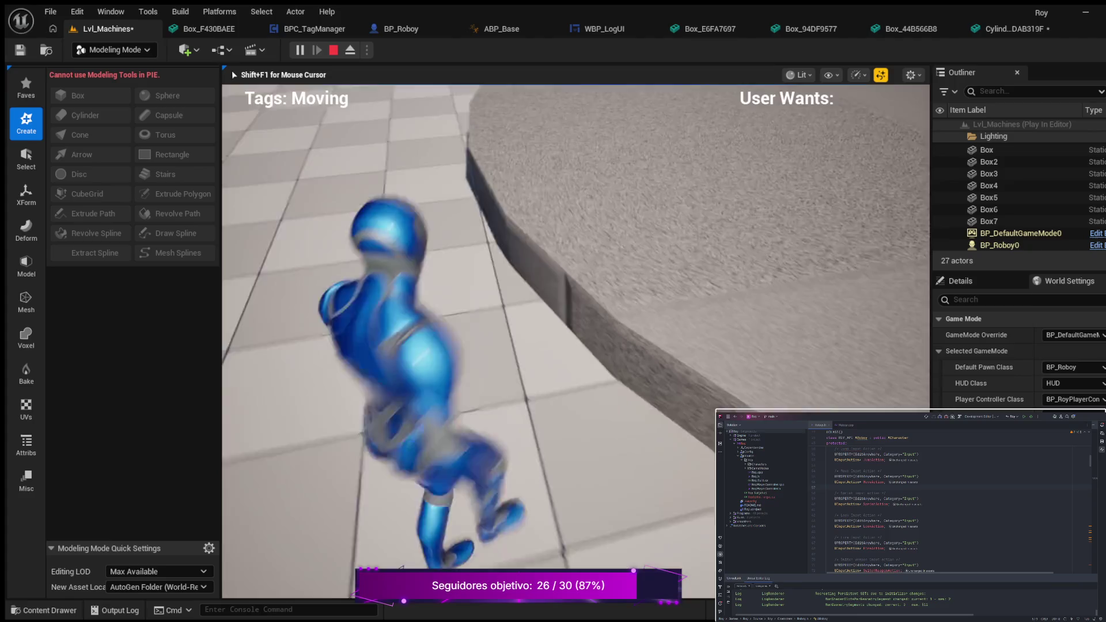
pyautogui.press('w')
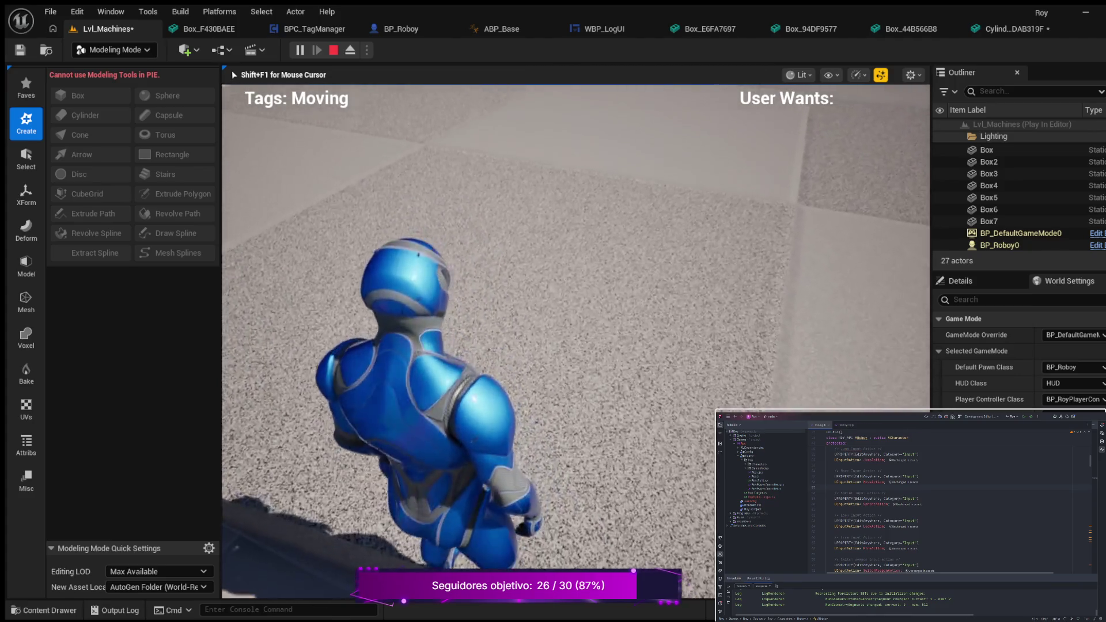
pyautogui.press('w')
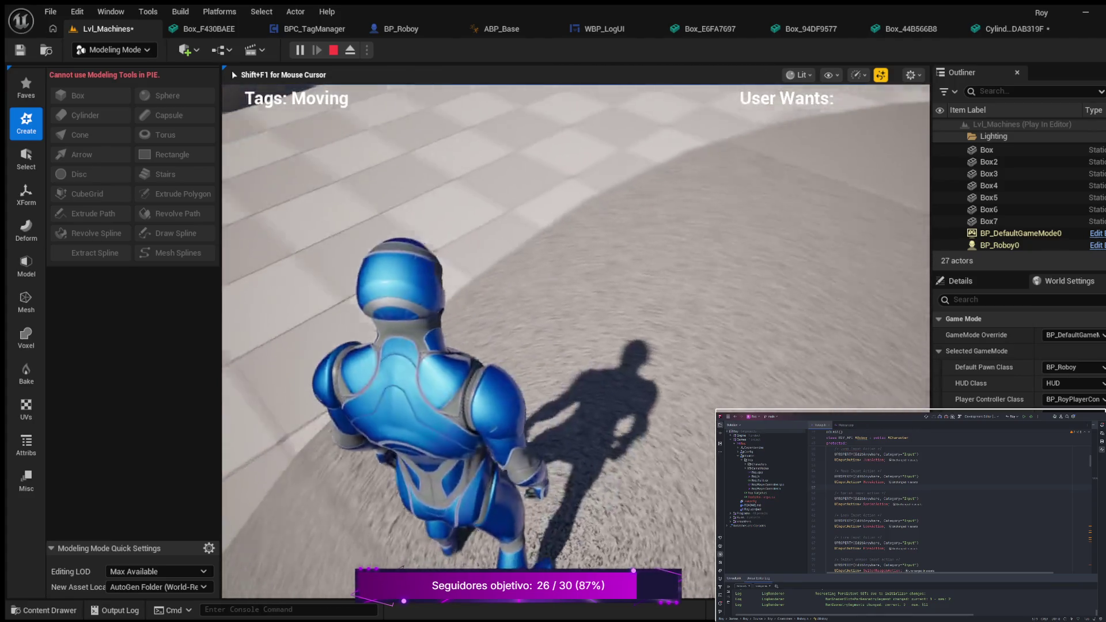
pyautogui.press('w')
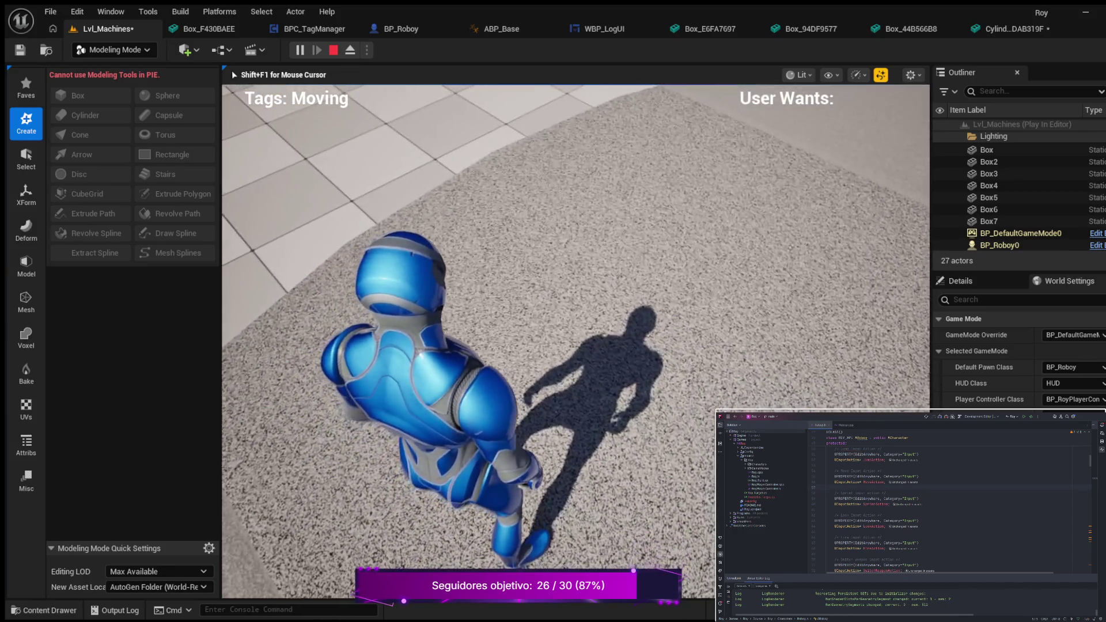
pyautogui.press('Escape')
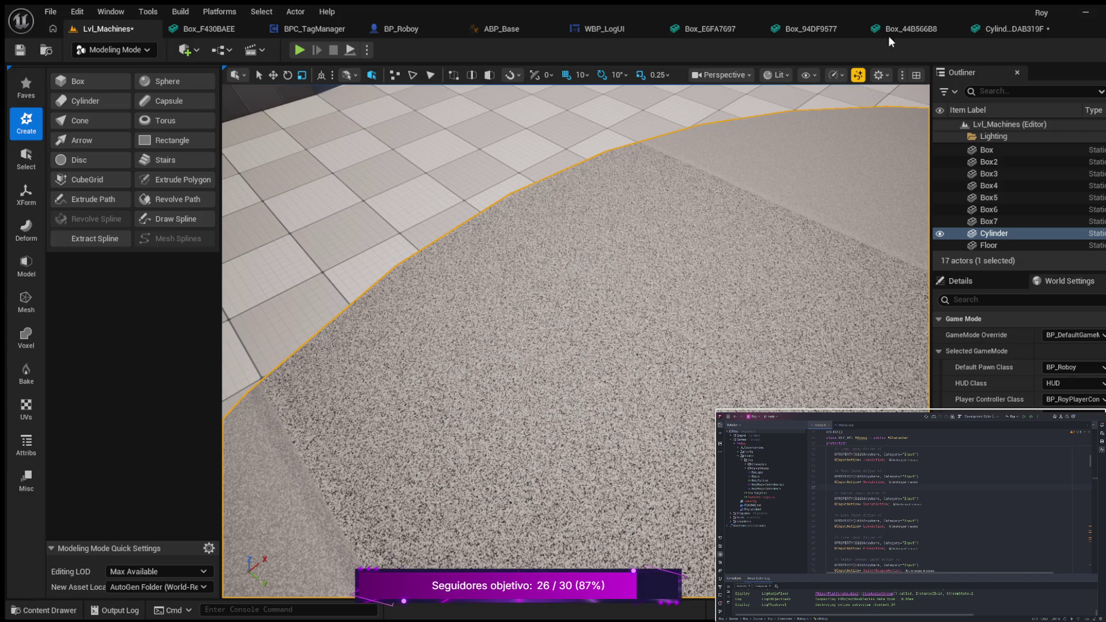
pyautogui.click(1000, 27)
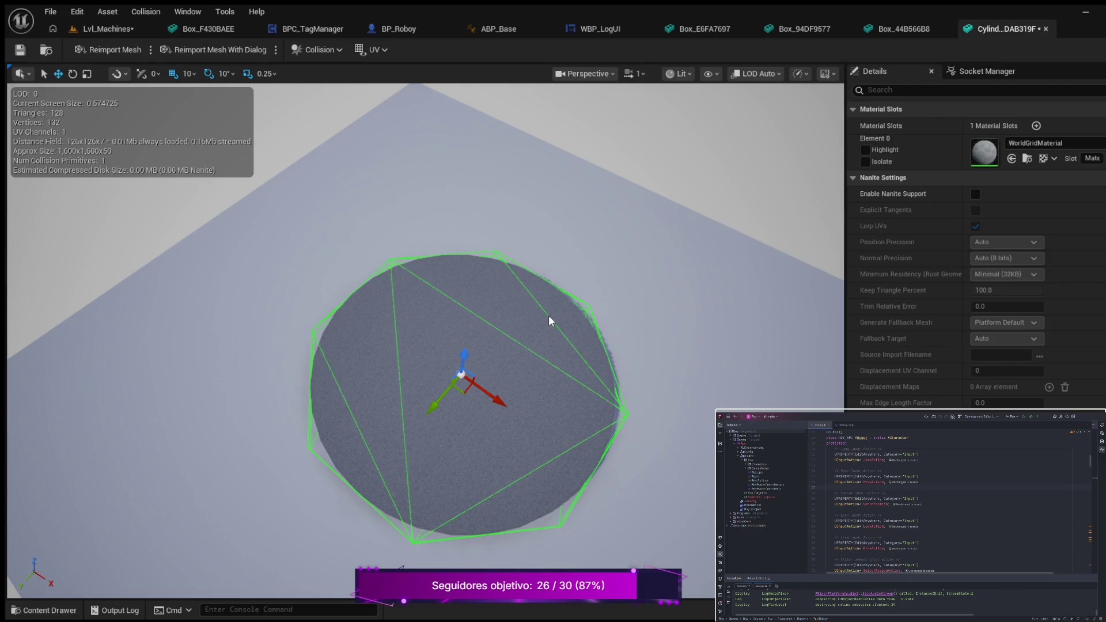
pyautogui.scroll(-8, 1056, 292)
pyautogui.scroll(-15, 1056, 296)
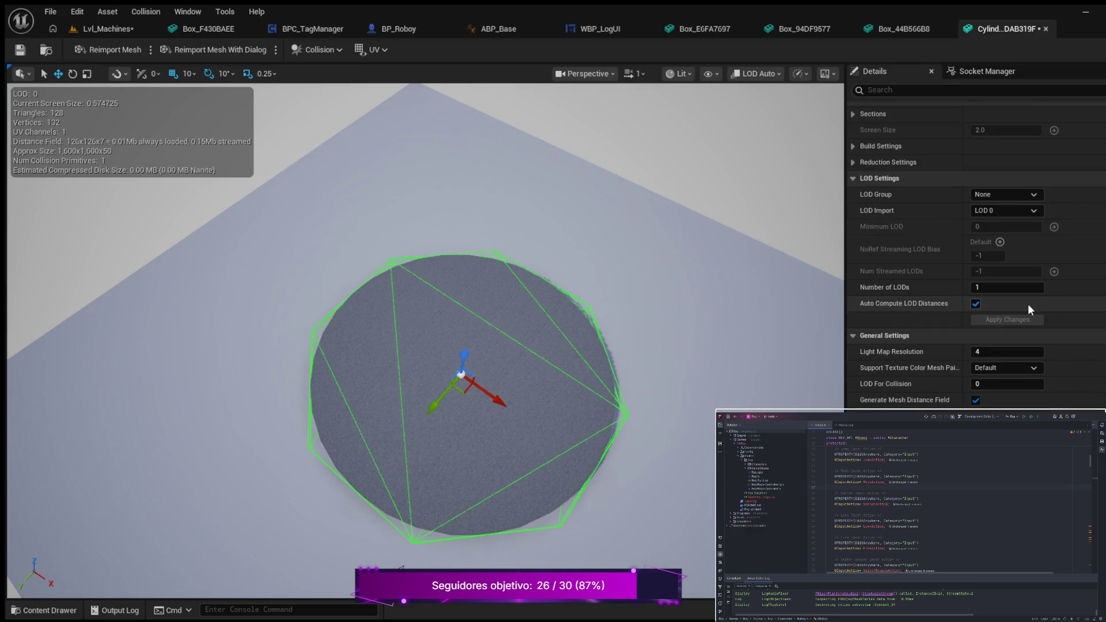
pyautogui.scroll(-10, 1032, 299)
pyautogui.scroll(-12, 1042, 303)
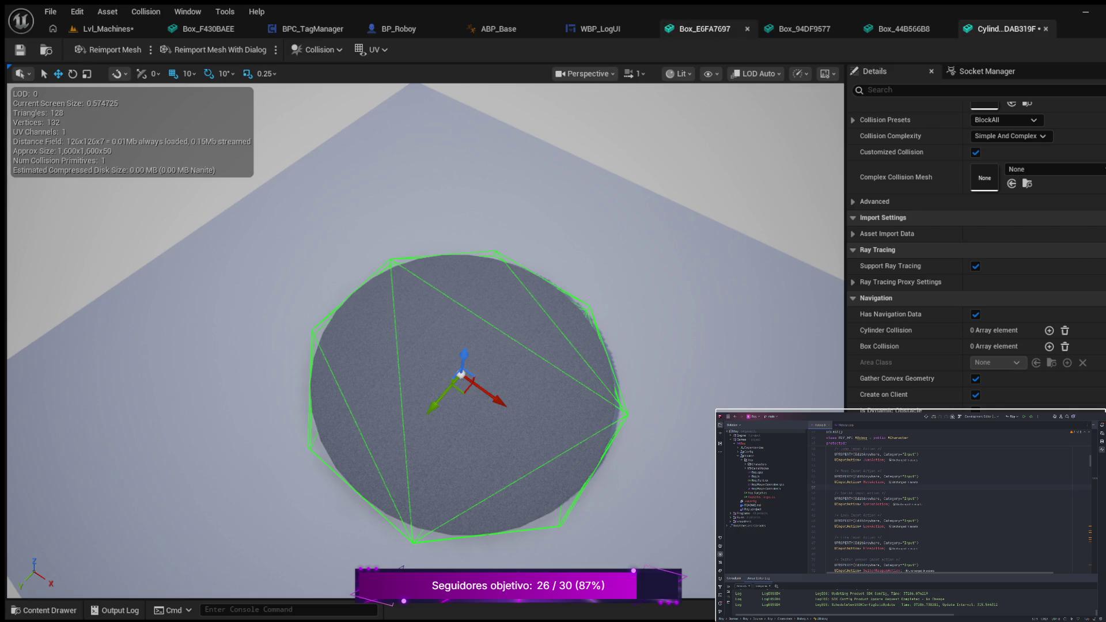
pyautogui.click(112, 28)
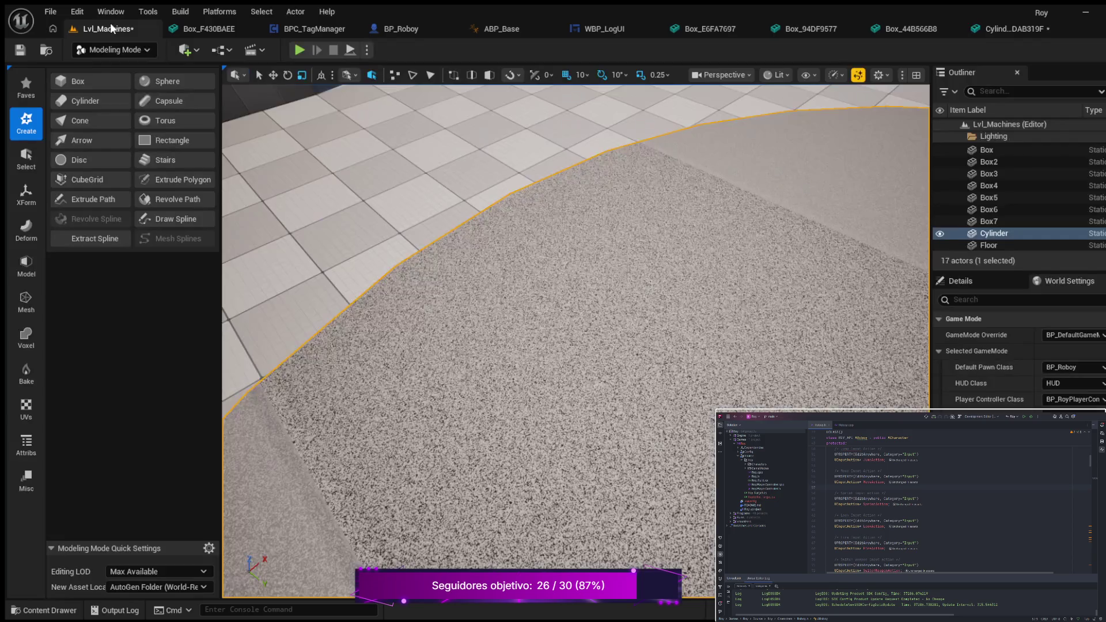